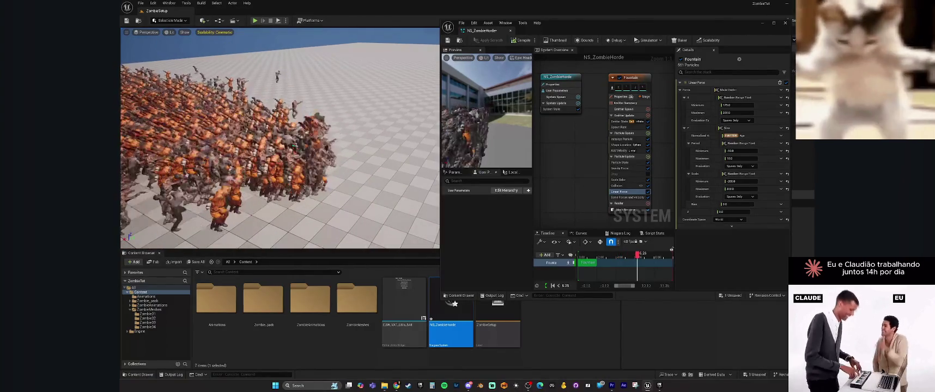
# Enter 1 and 1 in a pair of value fields
pyautogui.click(624, 145)
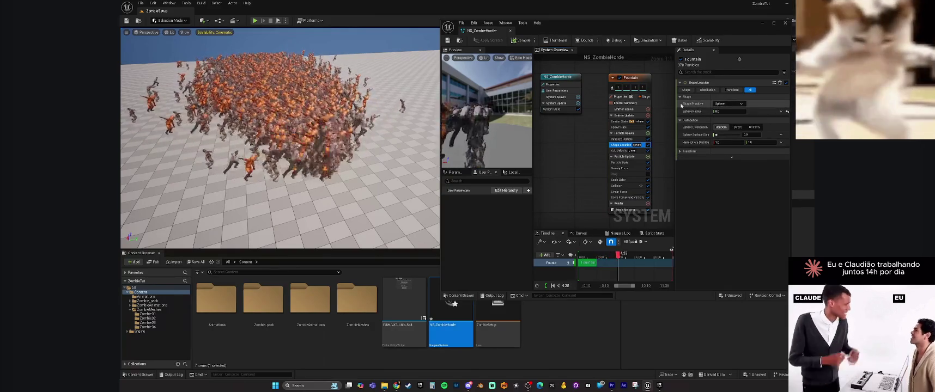
pyautogui.click(731, 105)
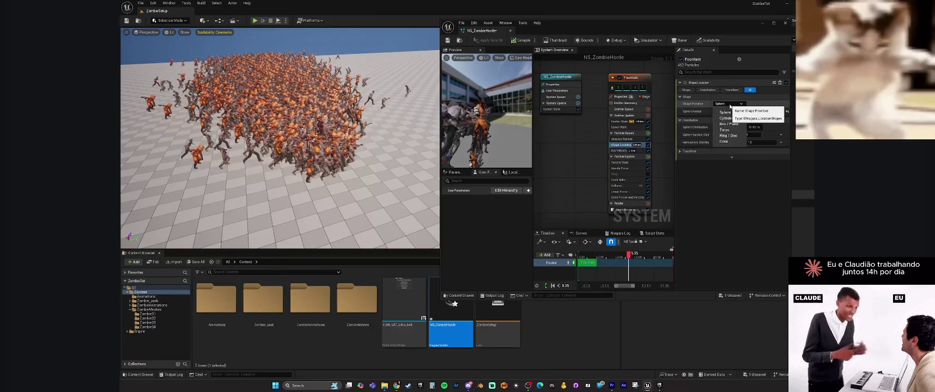
pyautogui.click(732, 125)
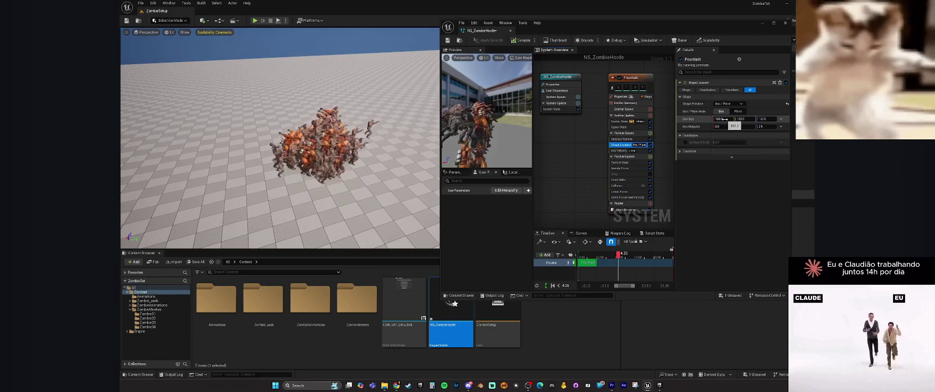
pyautogui.click(724, 118)
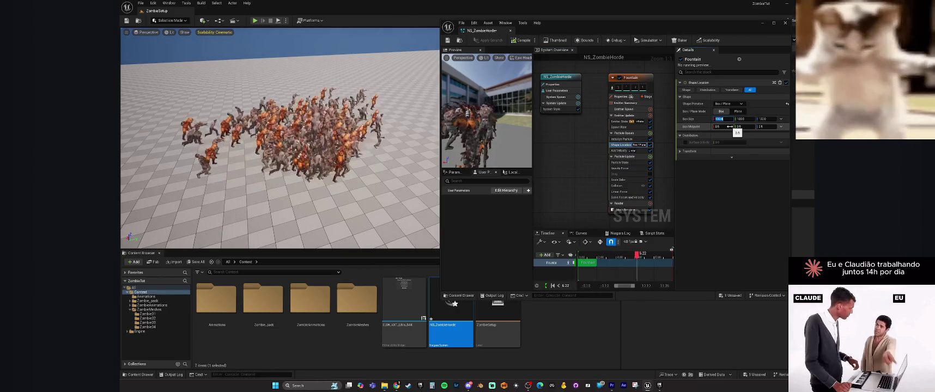
pyautogui.write('1')
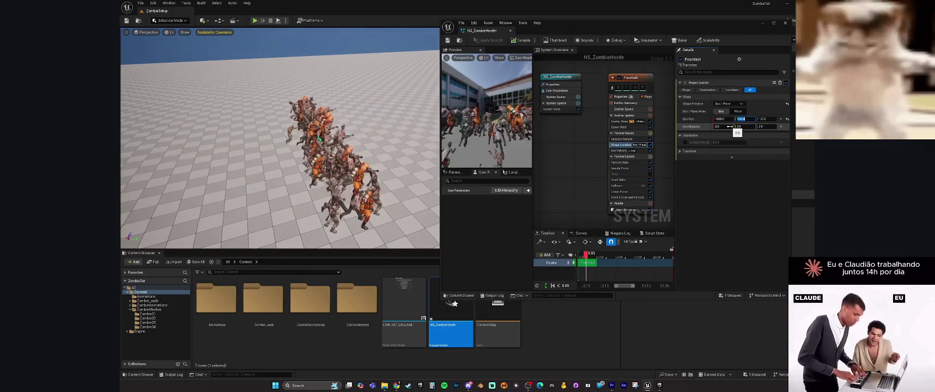
pyautogui.press('Tab')
pyautogui.write('1')
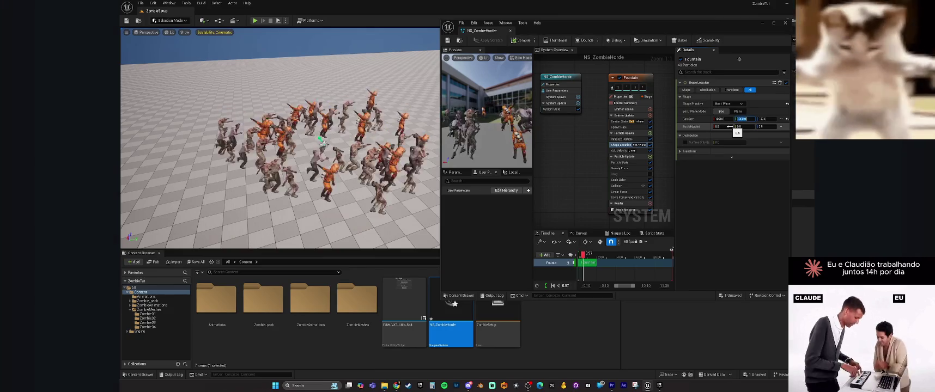
pyautogui.press('Return')
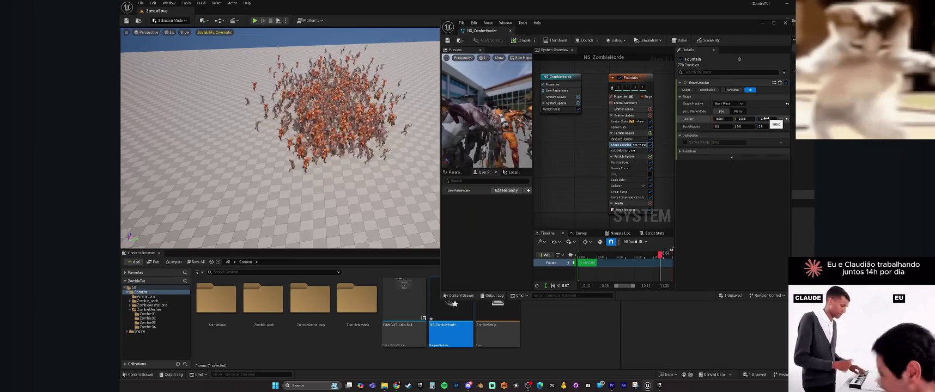
# Adjust the view and type new values 00, 000 and 100 into the fields
pyautogui.moveTo(310, 104); pyautogui.dragTo(283, 103)
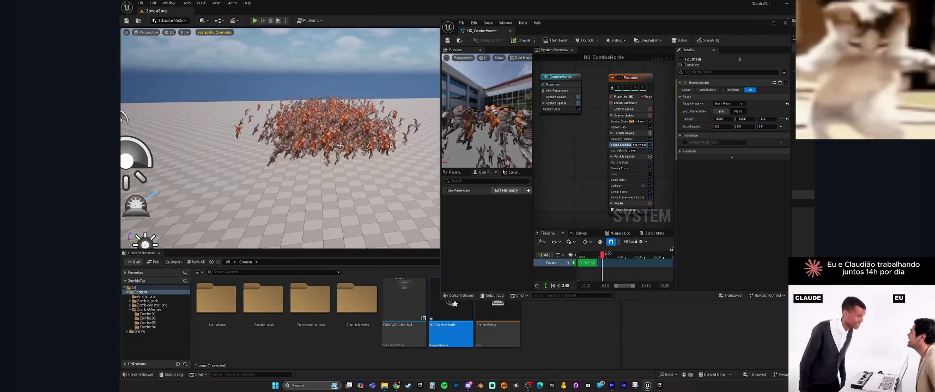
pyautogui.moveTo(340, 145)
pyautogui.mouseDown()
pyautogui.moveTo(340, 136)
pyautogui.moveTo(340, 152)
pyautogui.moveTo(324, 159)
pyautogui.mouseUp()
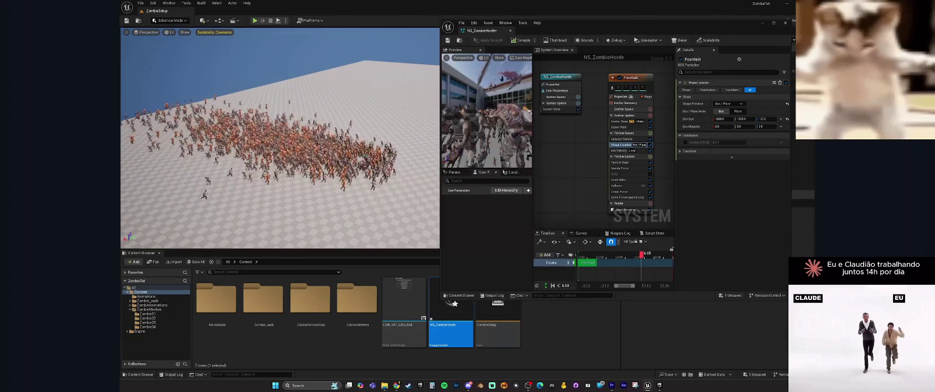
pyautogui.click(721, 119)
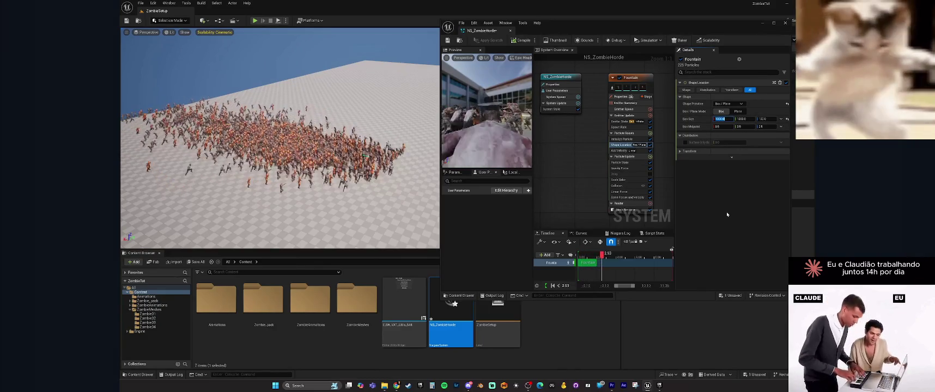
pyautogui.write('00')
pyautogui.press('Return')
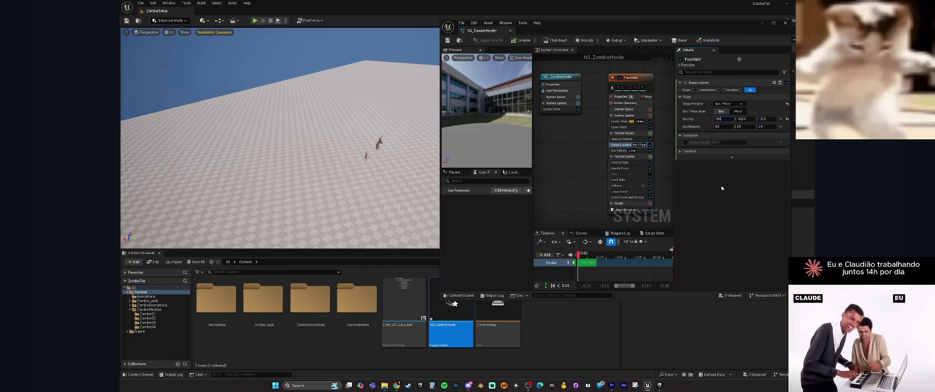
pyautogui.write('000')
pyautogui.press('Tab')
pyautogui.write('10')
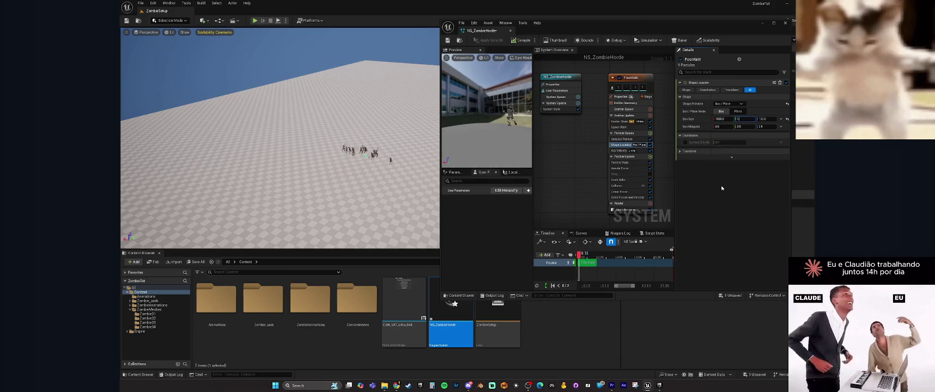
pyautogui.write('0')
pyautogui.press('Return')
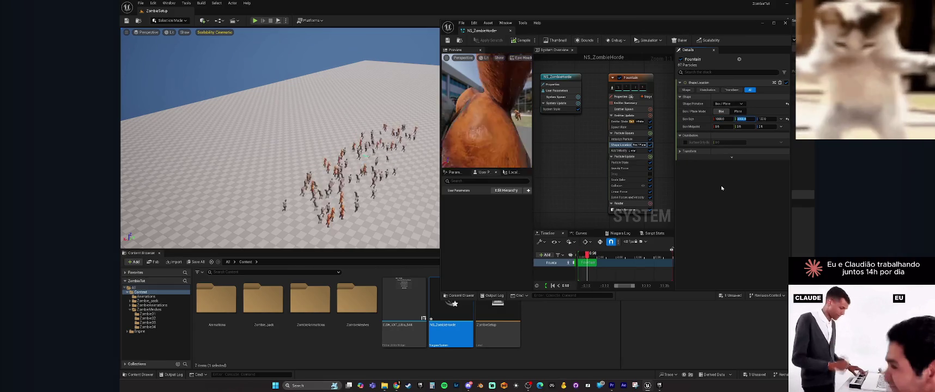
pyautogui.press('f')
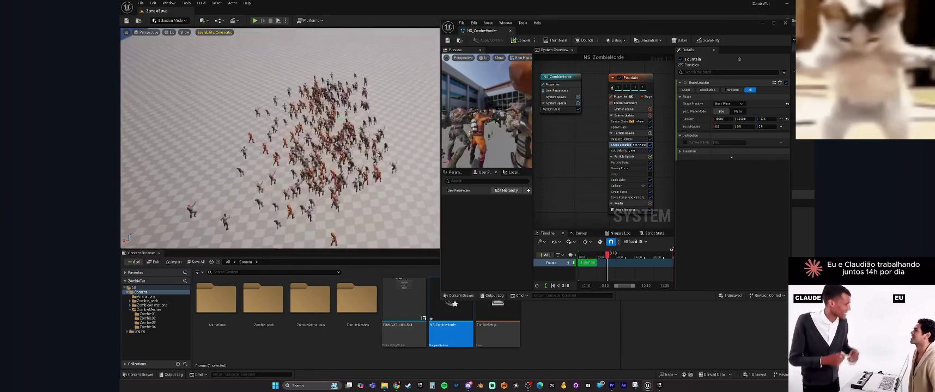
# Reposition the view and click through several options in the side panel
pyautogui.scroll(5, 281, 138)
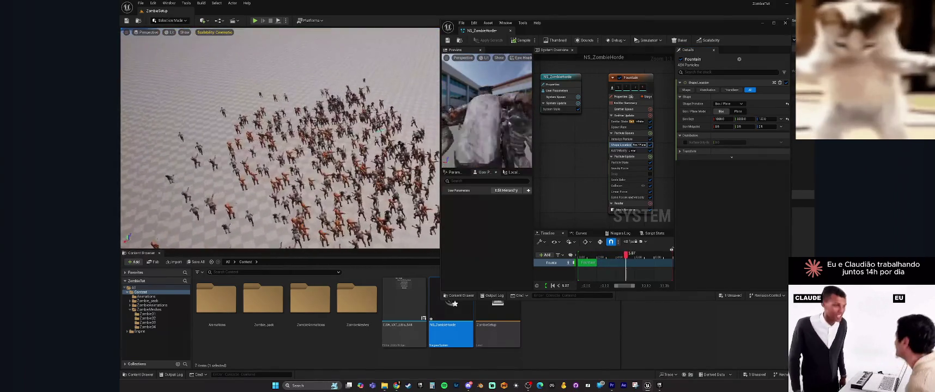
pyautogui.moveTo(280, 163); pyautogui.dragTo(280, 120)
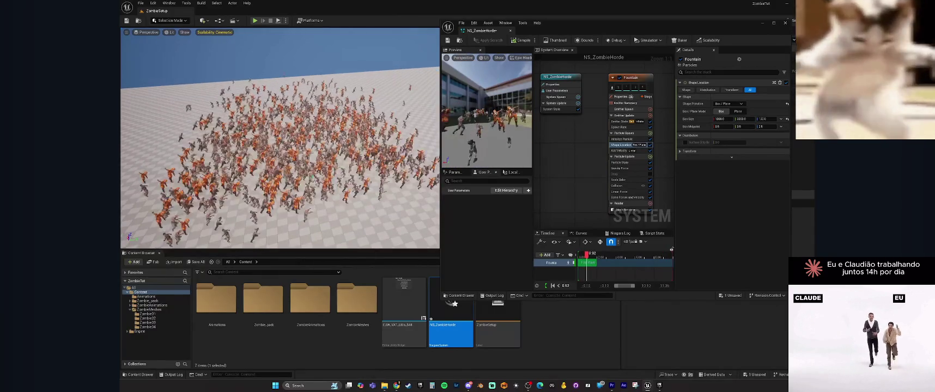
pyautogui.moveTo(320, 208)
pyautogui.mouseDown()
pyautogui.moveTo(353, 243)
pyautogui.moveTo(436, 202)
pyautogui.mouseUp()
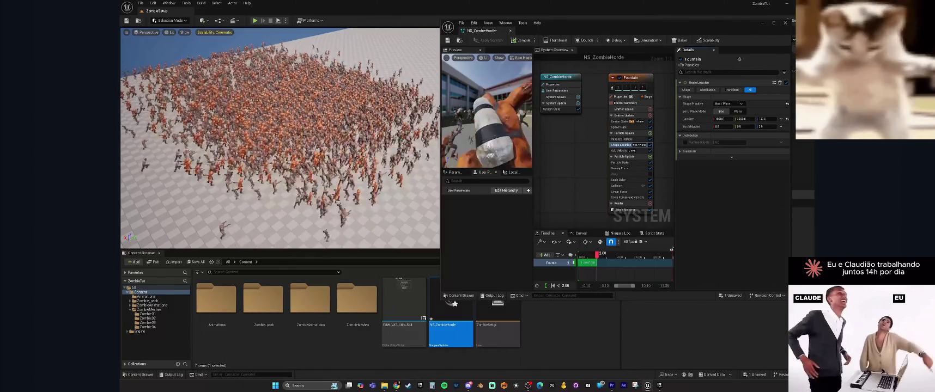
pyautogui.click(627, 116)
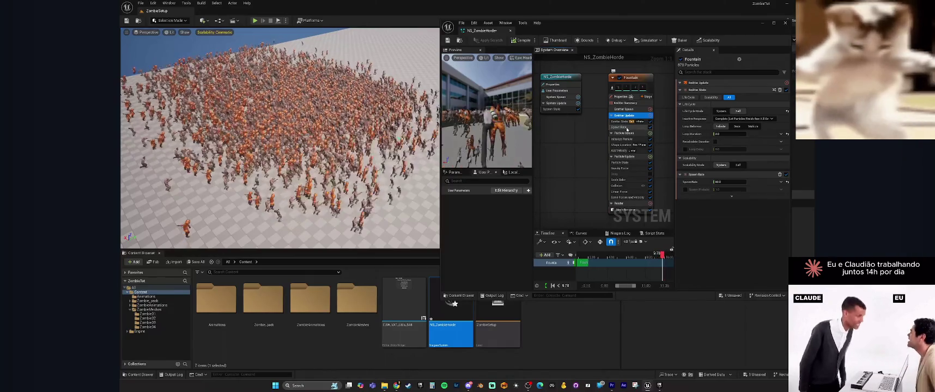
pyautogui.click(627, 127)
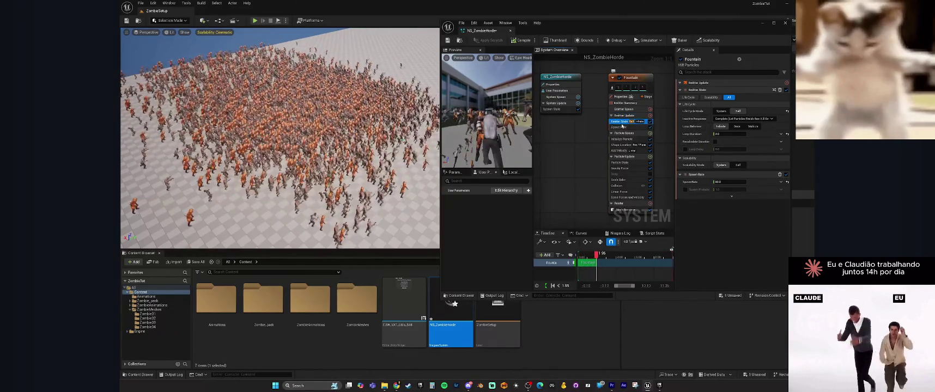
pyautogui.click(625, 115)
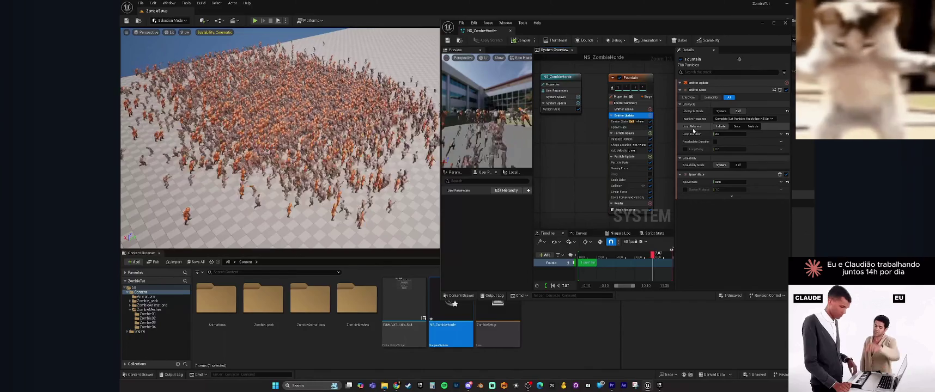
pyautogui.click(737, 126)
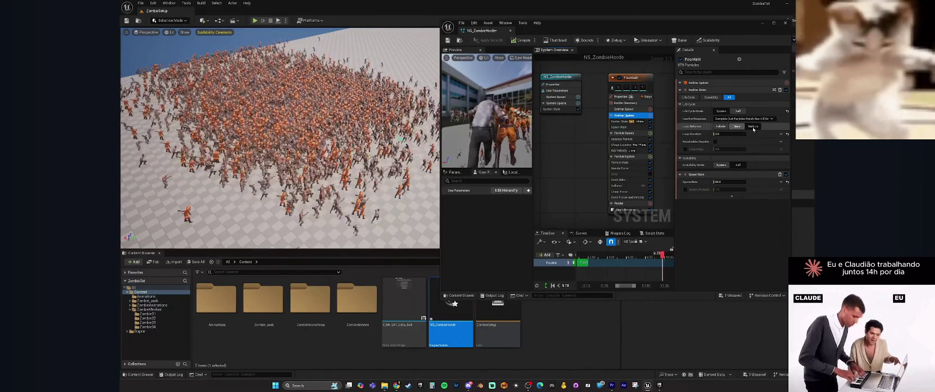
pyautogui.click(721, 127)
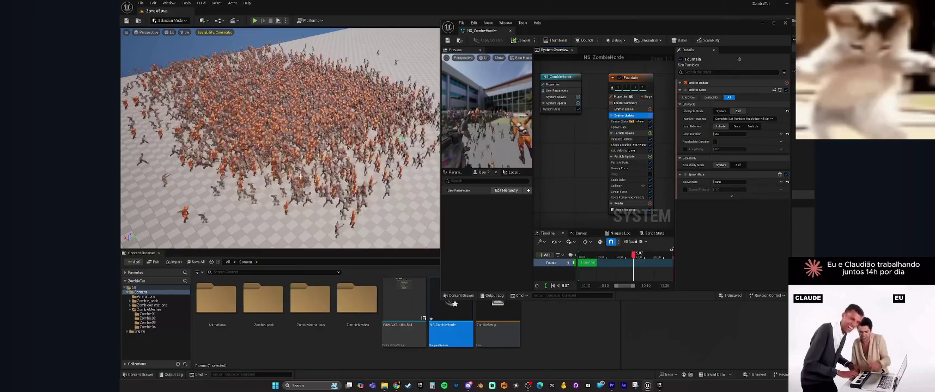
pyautogui.moveTo(331, 175); pyautogui.dragTo(323, 162)
pyautogui.moveTo(591, 171)
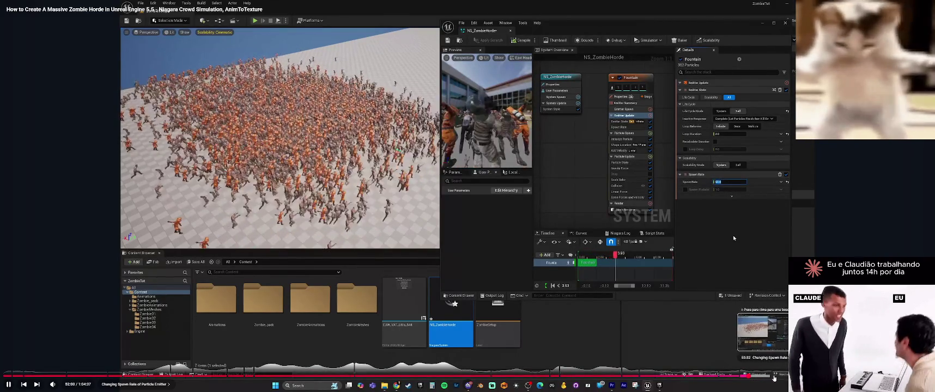
# Jump the tutorial to the 'Adding Another Linear Force' chapter, leaving and re-entering fullscreen
pyautogui.click(782, 376)
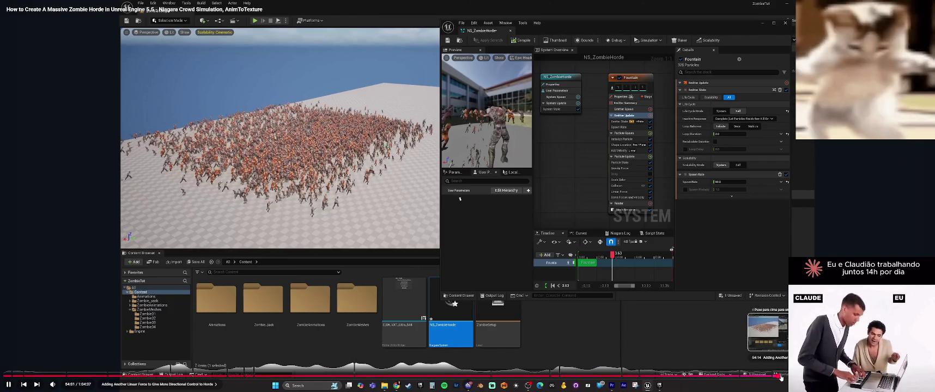
pyautogui.click(780, 376)
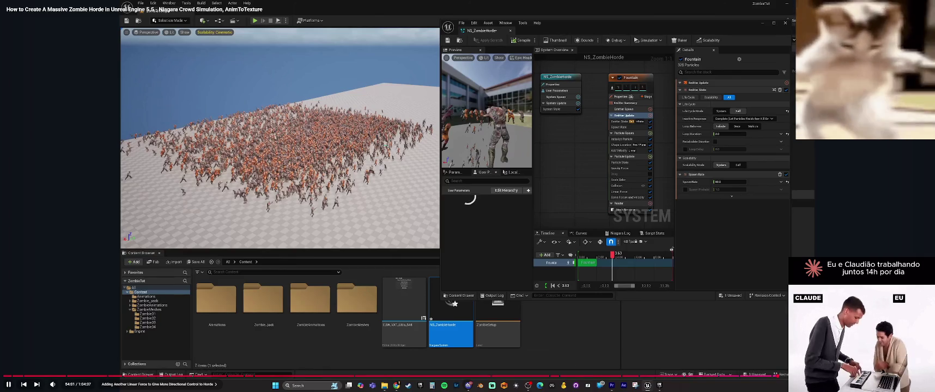
pyautogui.press('Escape')
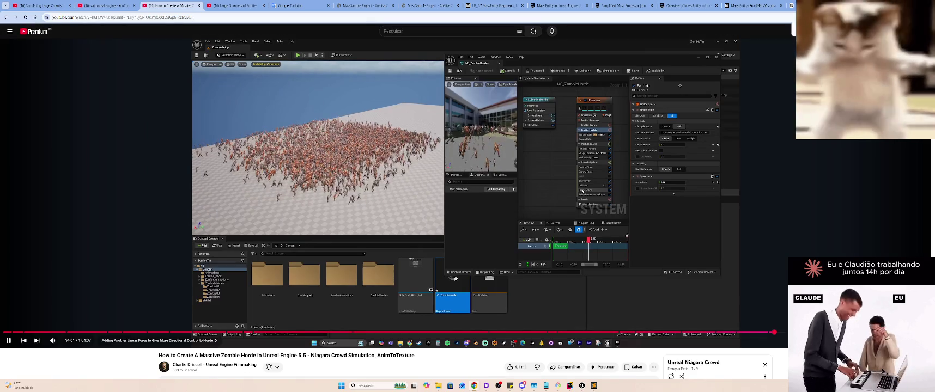
pyautogui.press('f')
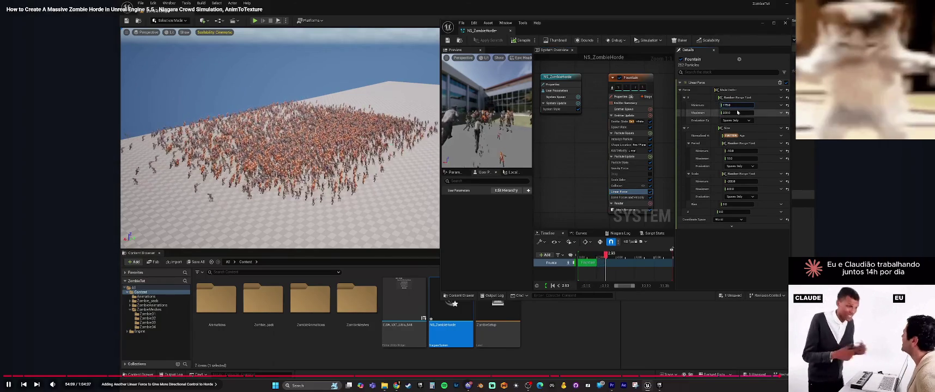
pyautogui.moveTo(565, 279)
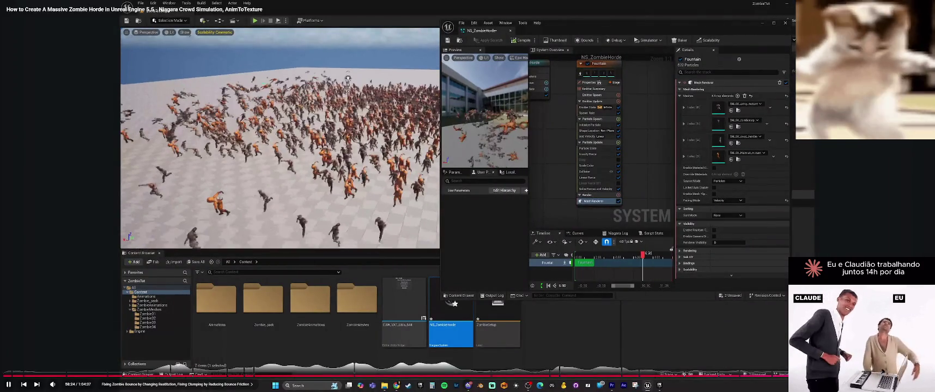
# Jump the zombie horde tutorial ahead to its Outro chapter and exit fullscreen
pyautogui.click(854, 376)
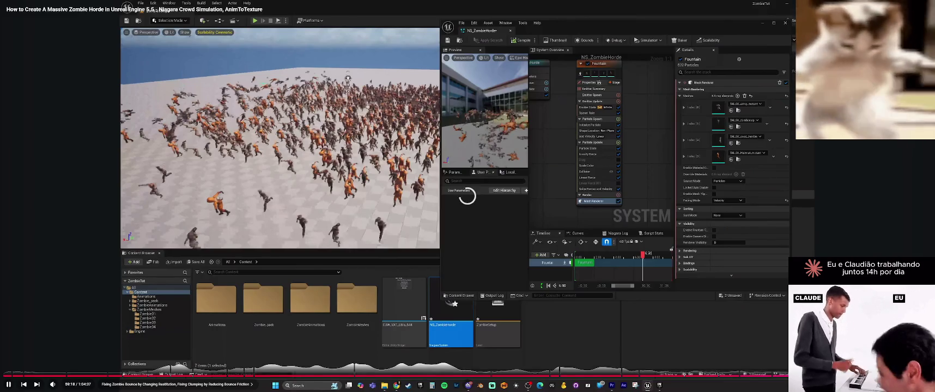
pyautogui.click(867, 376)
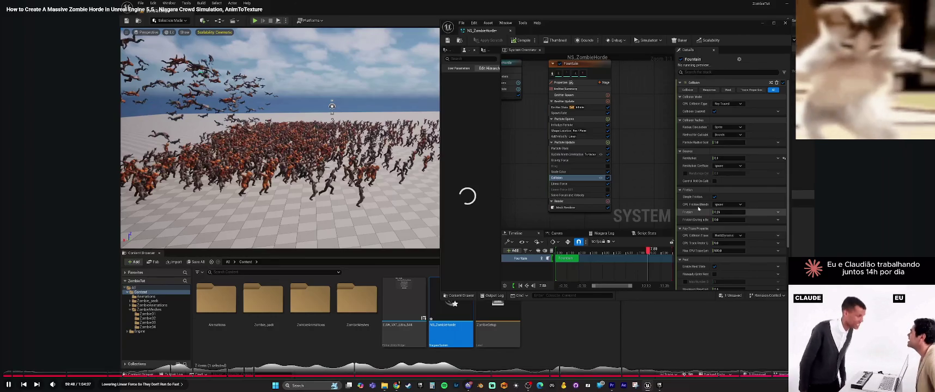
pyautogui.click(893, 376)
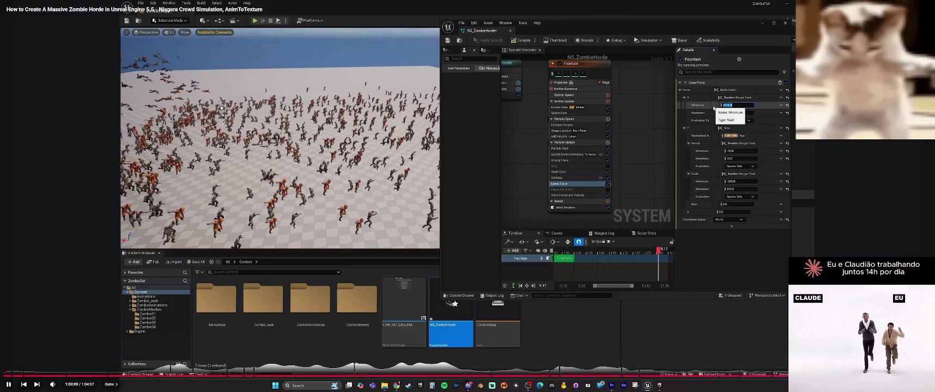
pyautogui.press('Escape')
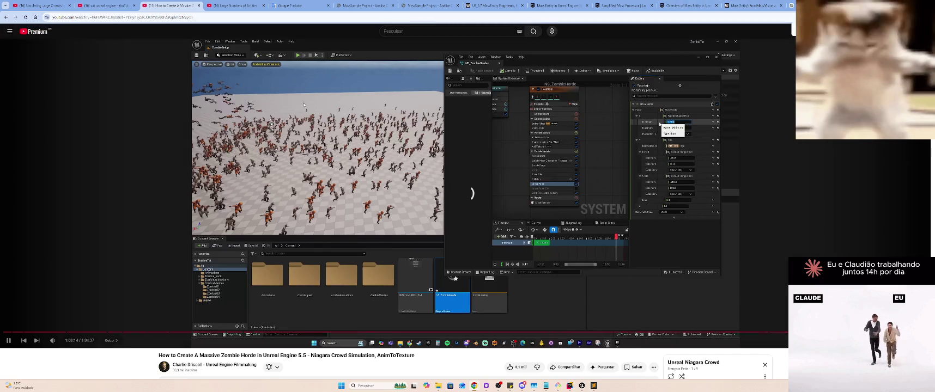
# Pause the zombie horde tutorial, then resume playing it
pyautogui.click(767, 321)
pyautogui.click(764, 317)
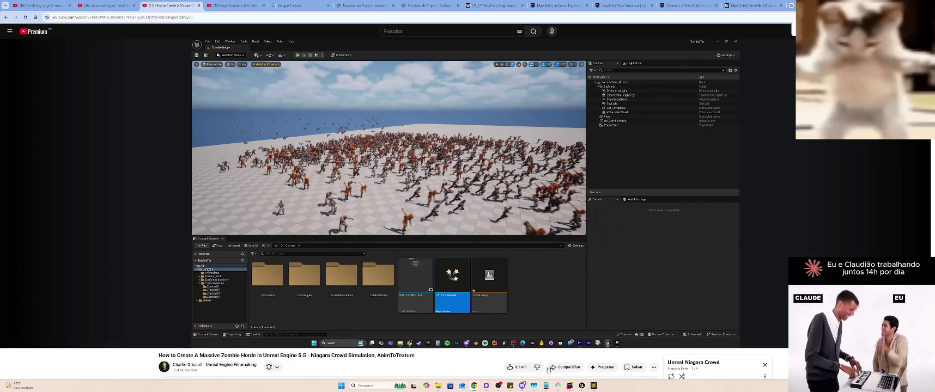
# Glance at the MassSample Unreal project, then bring the browser and Rider forward
pyautogui.moveTo(582, 386)
pyautogui.moveTo(604, 356)
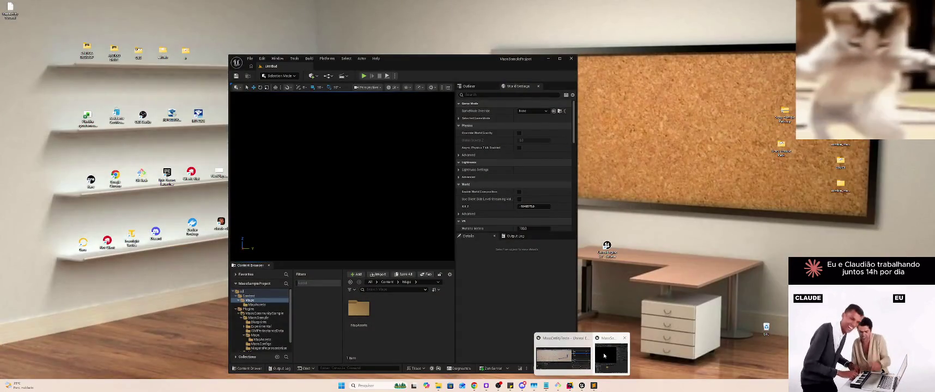
pyautogui.click(608, 347)
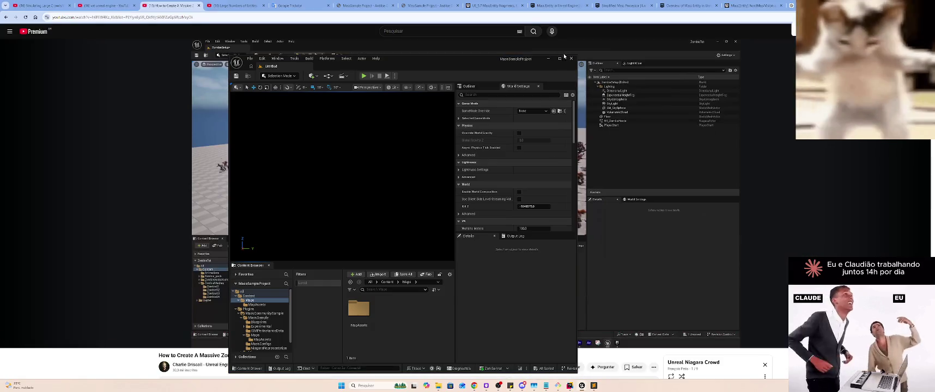
pyautogui.click(608, 345)
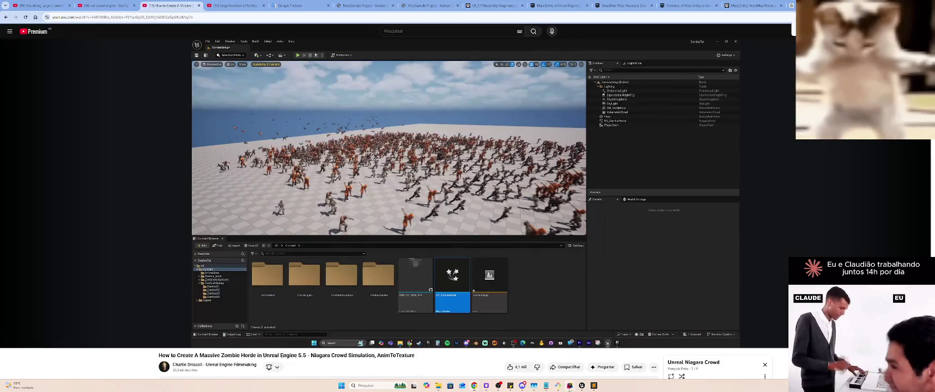
pyautogui.moveTo(570, 386)
pyautogui.click(538, 351)
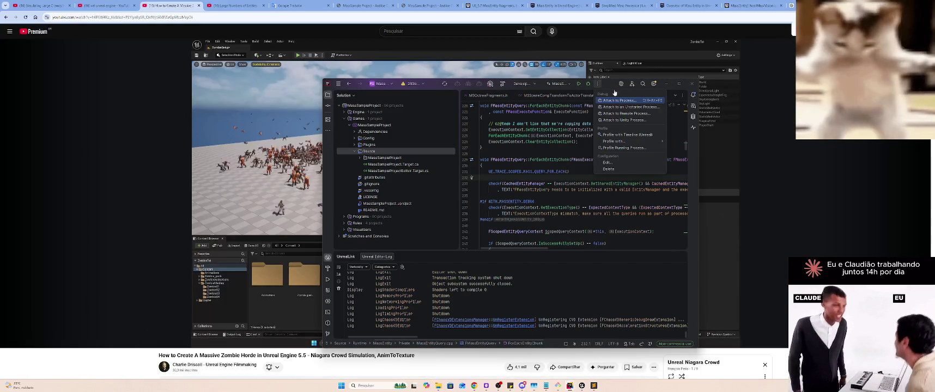
# Expand Plugins > MassCommunitySample > Source > Common > Fragments and select MSOctreeFragments.h
pyautogui.click(679, 84)
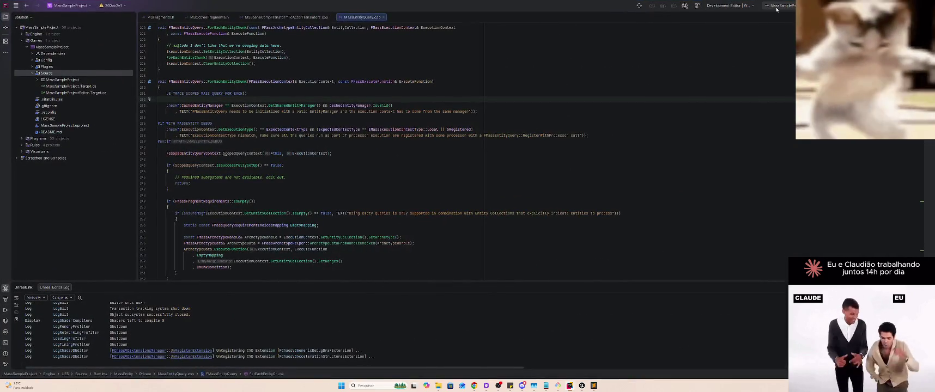
pyautogui.press('super+Down')
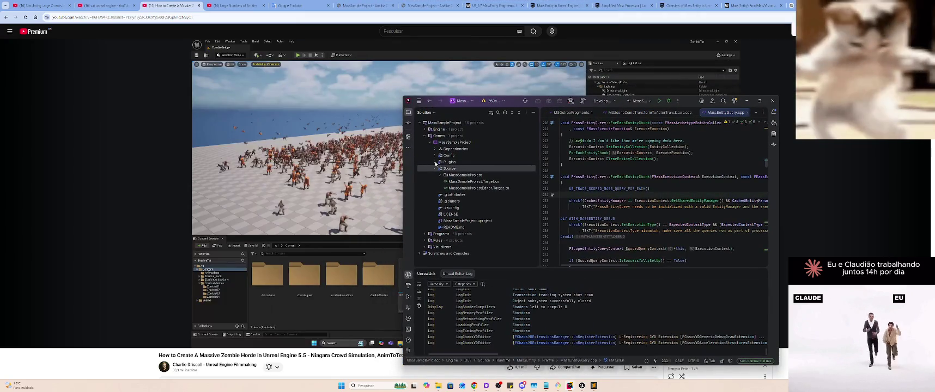
pyautogui.click(436, 161)
pyautogui.click(443, 189)
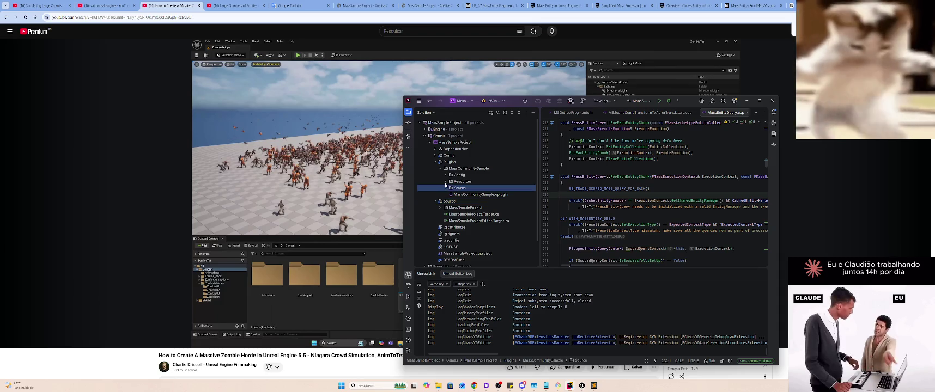
pyautogui.click(446, 188)
pyautogui.click(446, 182)
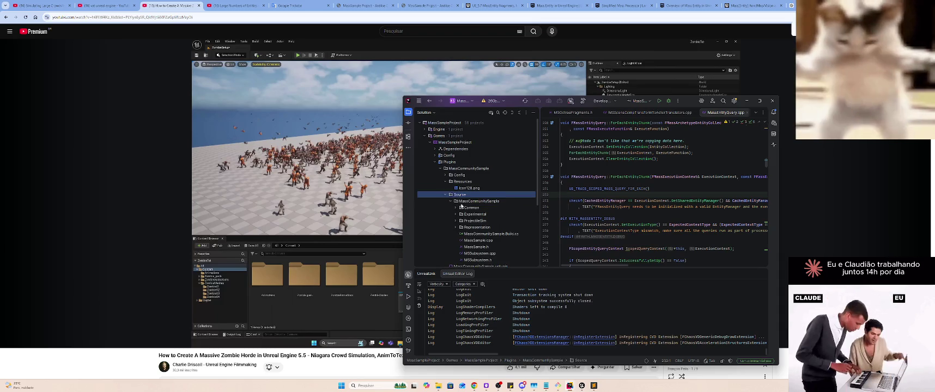
pyautogui.scroll(-1, 458, 221)
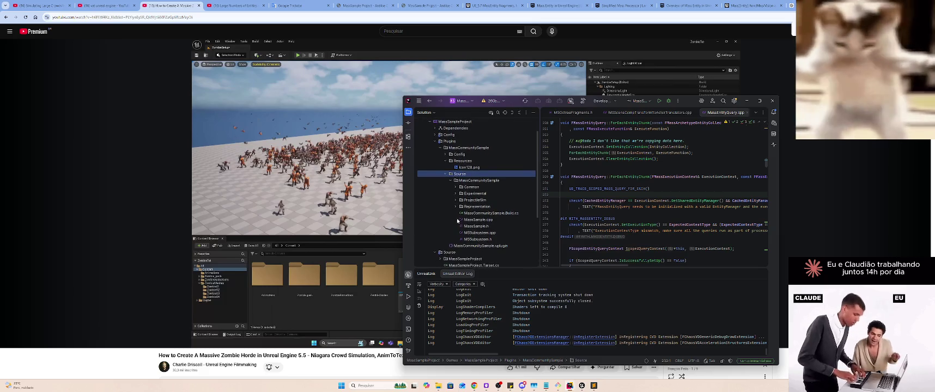
pyautogui.click(455, 188)
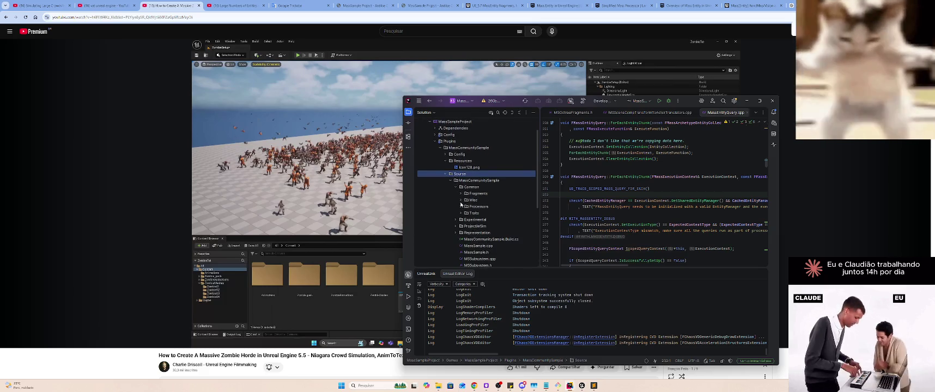
pyautogui.click(462, 206)
pyautogui.click(461, 194)
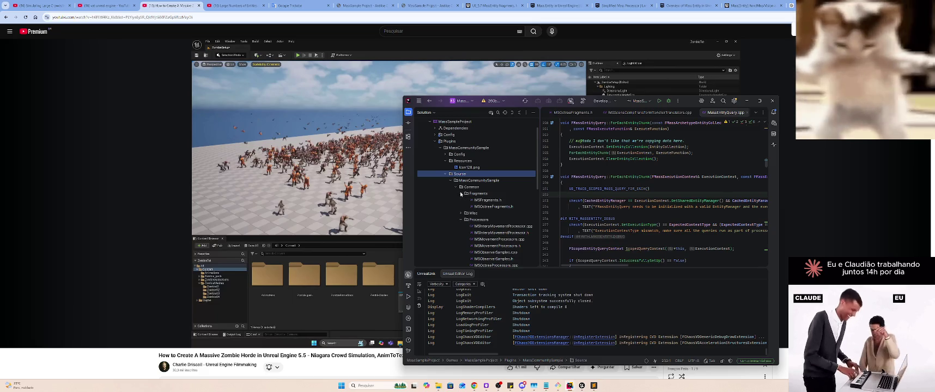
pyautogui.click(487, 207)
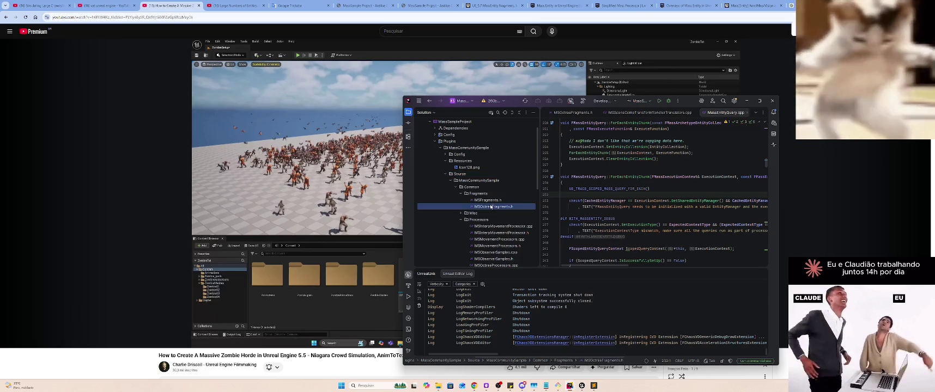
# Open MSFragments.h and read its structs like FSampleColorFragment and FOriginalTransformFragment
pyautogui.doubleClick(491, 201)
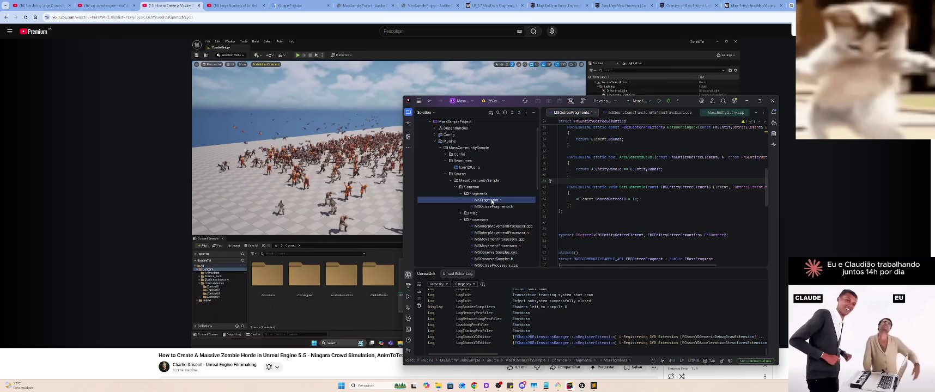
pyautogui.scroll(-2, 664, 222)
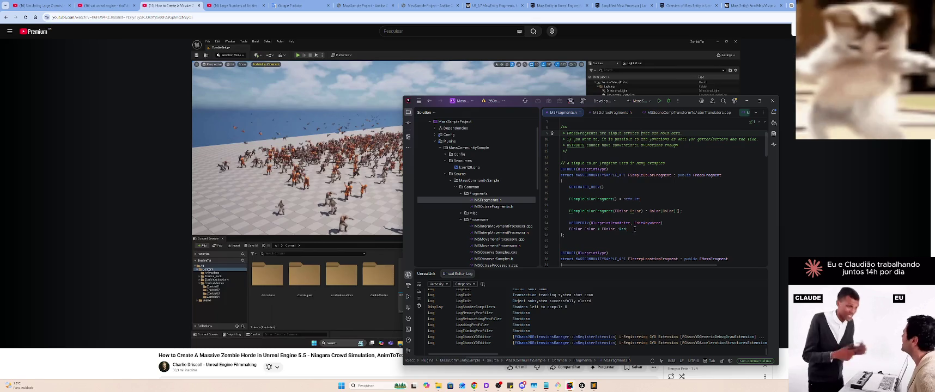
pyautogui.scroll(-2, 648, 230)
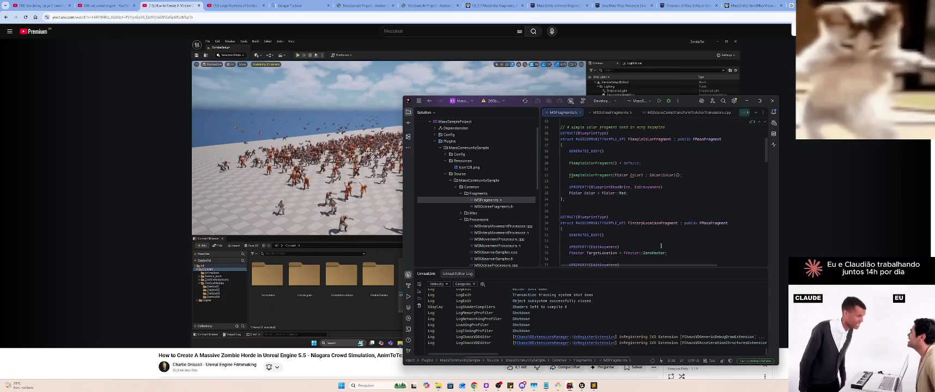
pyautogui.scroll(2, 675, 247)
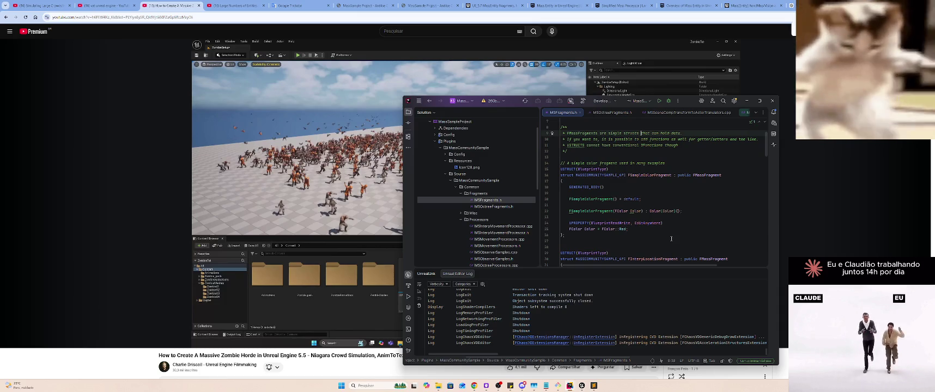
pyautogui.scroll(-7, 672, 239)
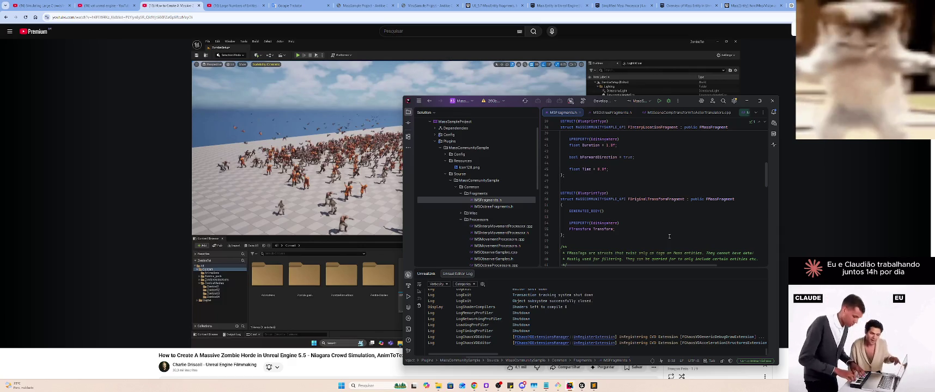
pyautogui.scroll(-5, 504, 201)
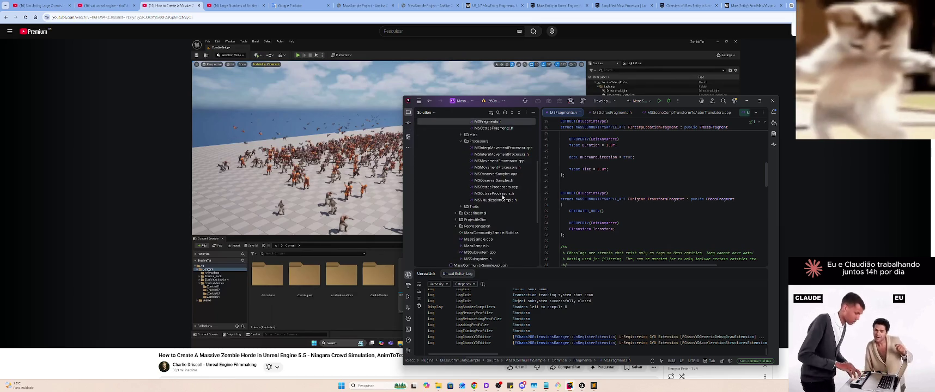
pyautogui.scroll(3, 505, 193)
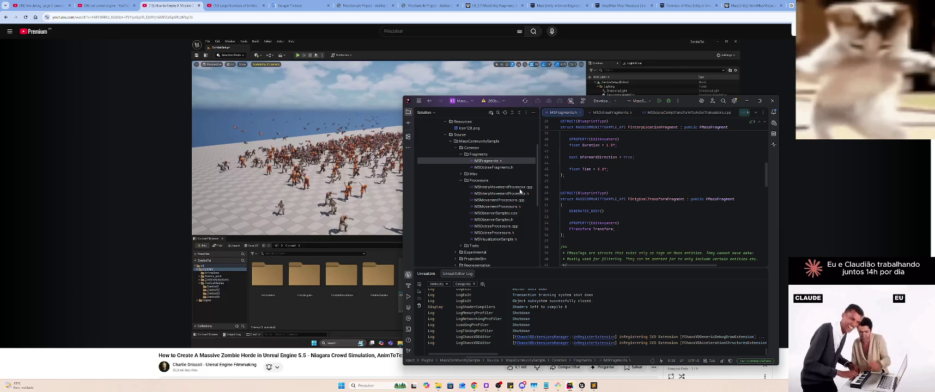
# Open MSOctreeFragments.h and read through its octree structs
pyautogui.doubleClick(515, 168)
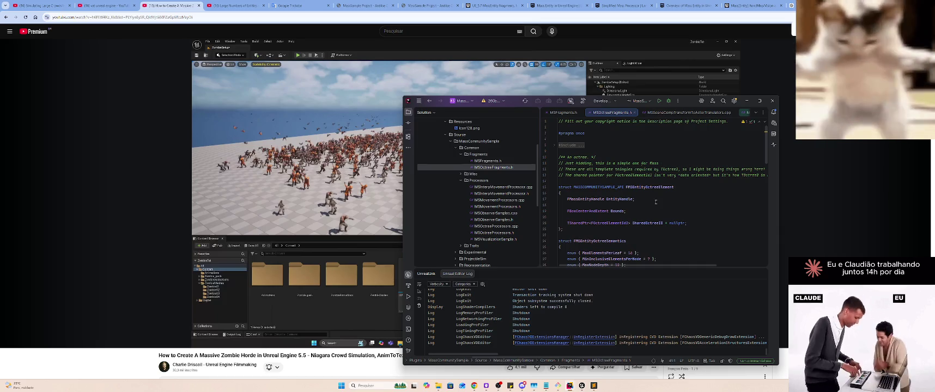
pyautogui.scroll(-5, 655, 202)
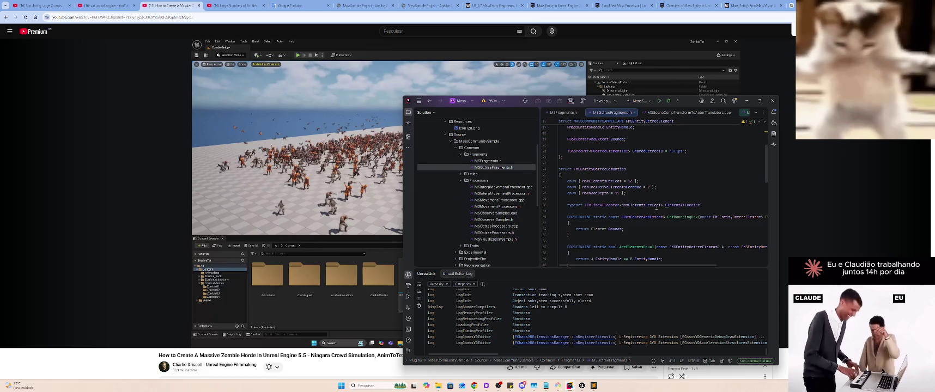
pyautogui.moveTo(656, 205)
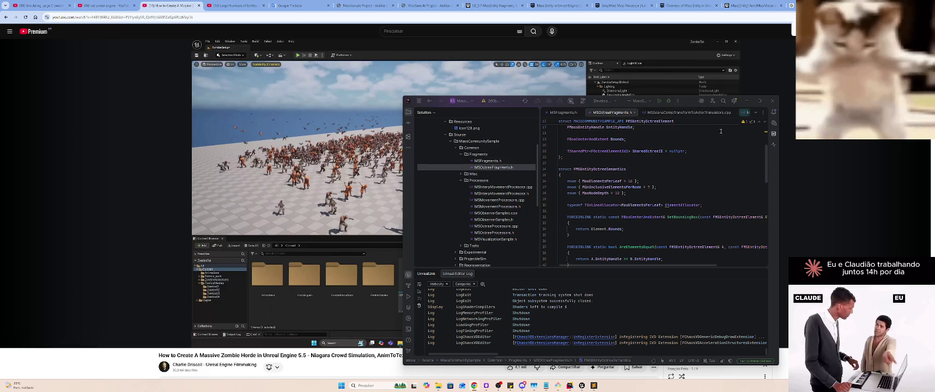
pyautogui.scroll(-8, 703, 150)
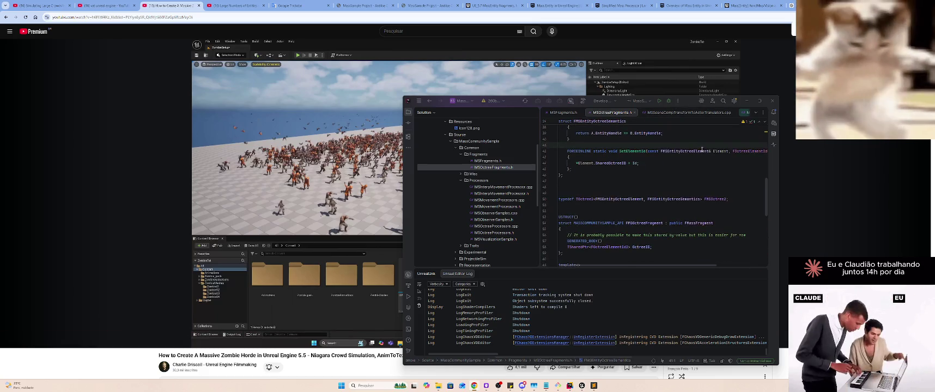
pyautogui.scroll(-11, 698, 152)
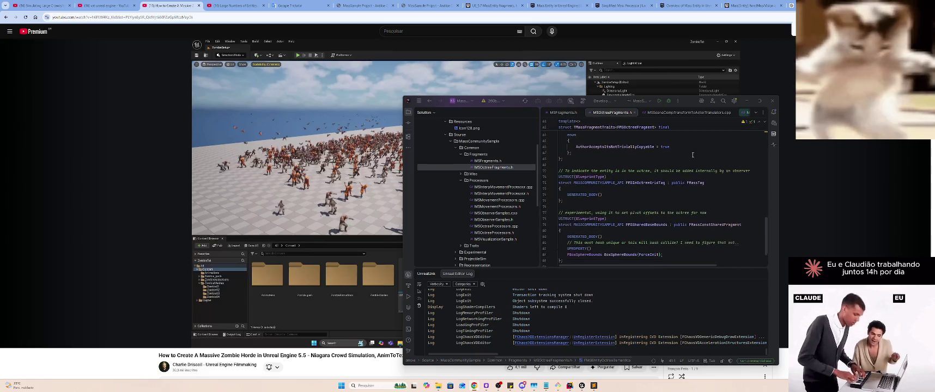
pyautogui.scroll(20, 693, 155)
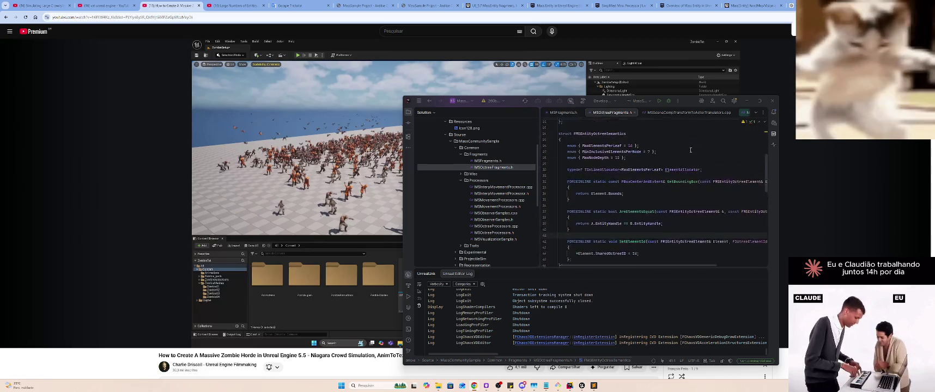
# Unfold the collapsed include block to show all four #include lines, then scroll down
pyautogui.click(668, 145)
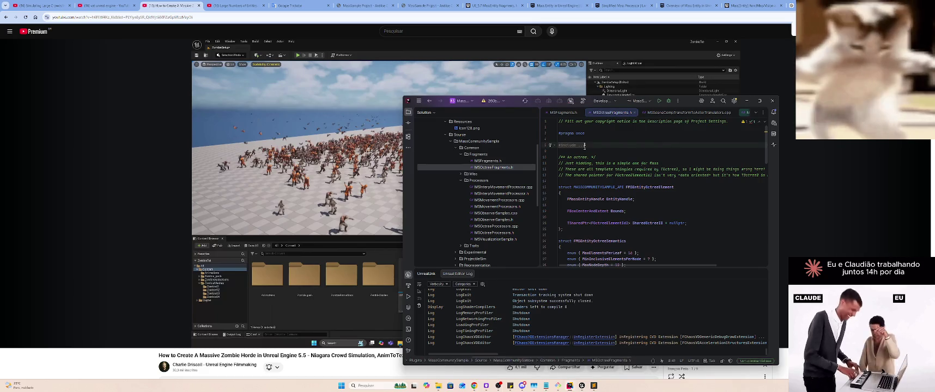
pyautogui.click(584, 145)
pyautogui.click(644, 134)
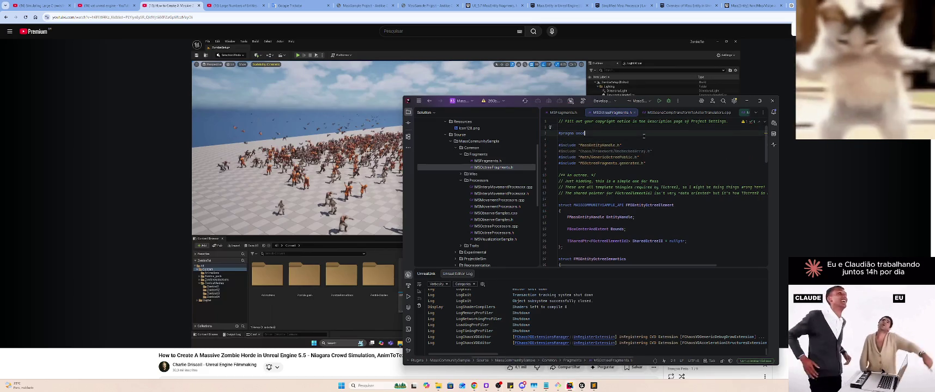
pyautogui.click(641, 139)
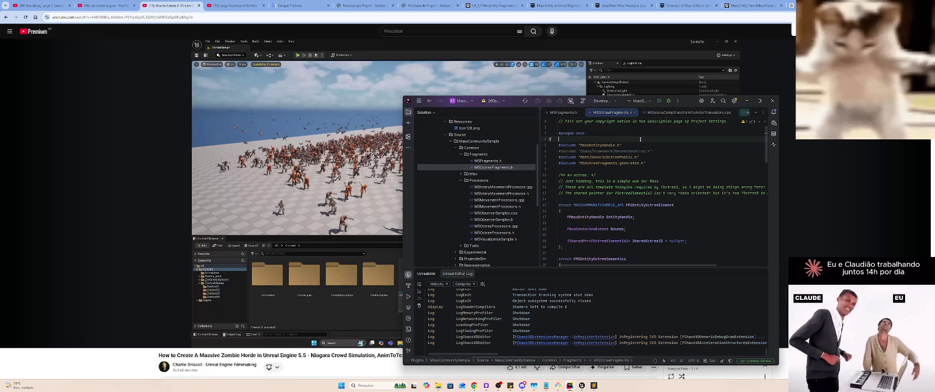
pyautogui.scroll(-8, 641, 140)
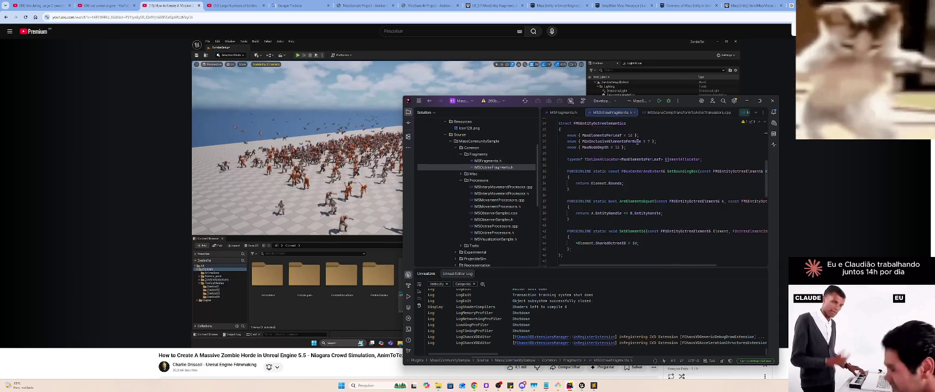
# Open MSInterpMovementProcessor.cpp/.h, MSMovementProcessors.h, MSObserverSamples.h, then MSOctreeProcessors.h
pyautogui.doubleClick(503, 188)
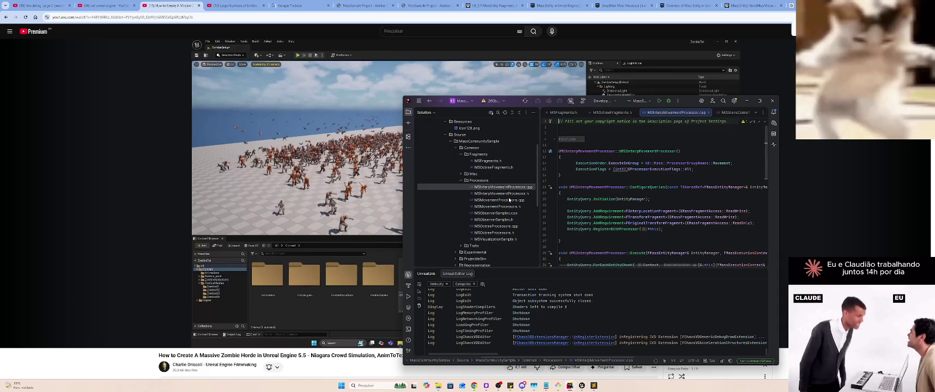
pyautogui.doubleClick(508, 194)
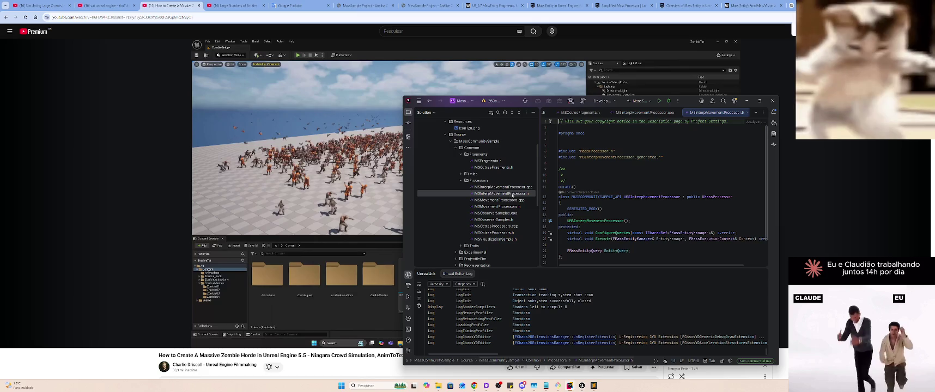
pyautogui.doubleClick(515, 207)
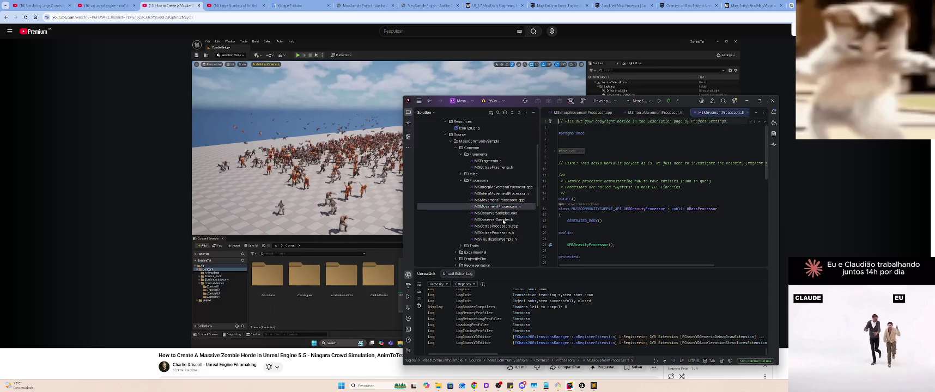
pyautogui.doubleClick(505, 221)
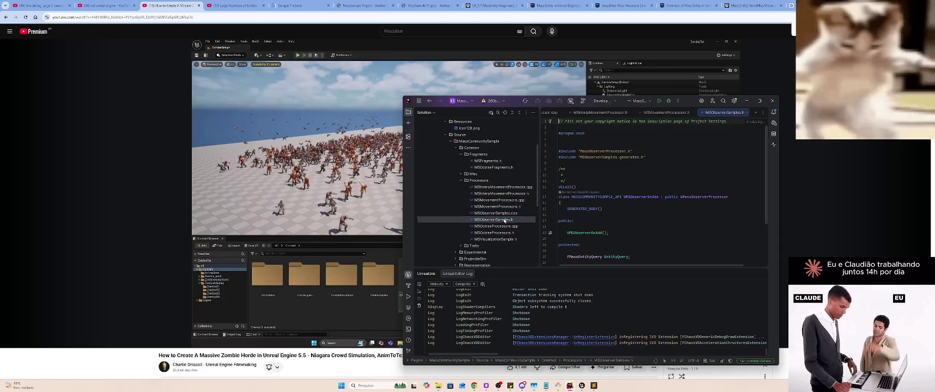
pyautogui.scroll(-1, 507, 218)
pyautogui.click(511, 215)
pyautogui.doubleClick(511, 215)
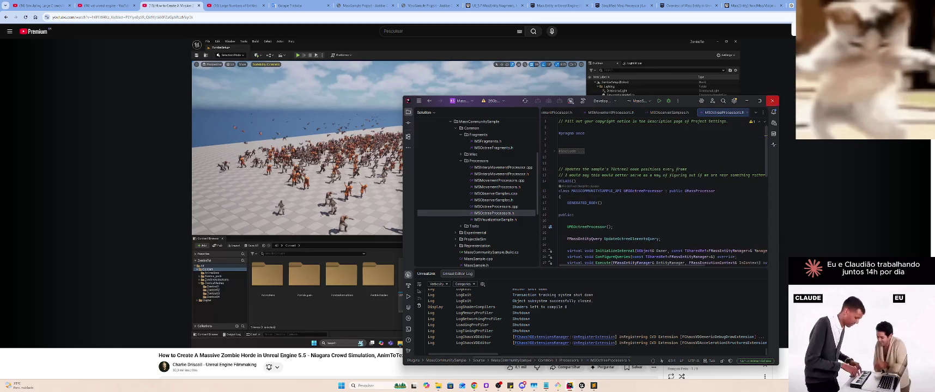
# Load the crunchyroll.com simulcast calendar in a new tab and scroll through it
pyautogui.hotkey('ctrl', 't')
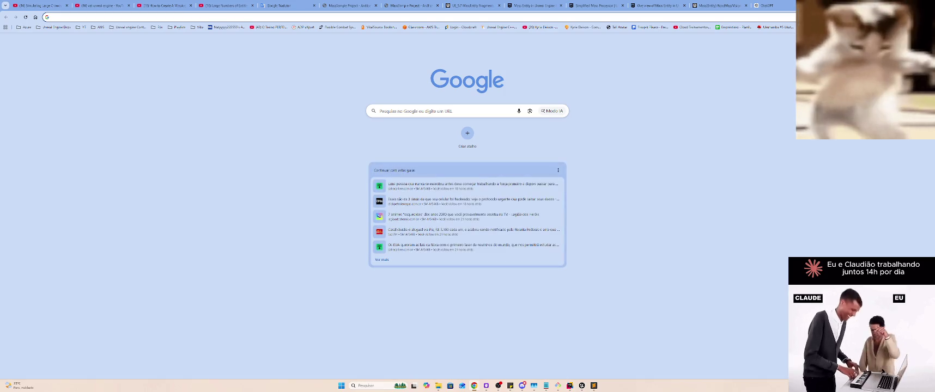
pyautogui.write('cr')
pyautogui.press('Return')
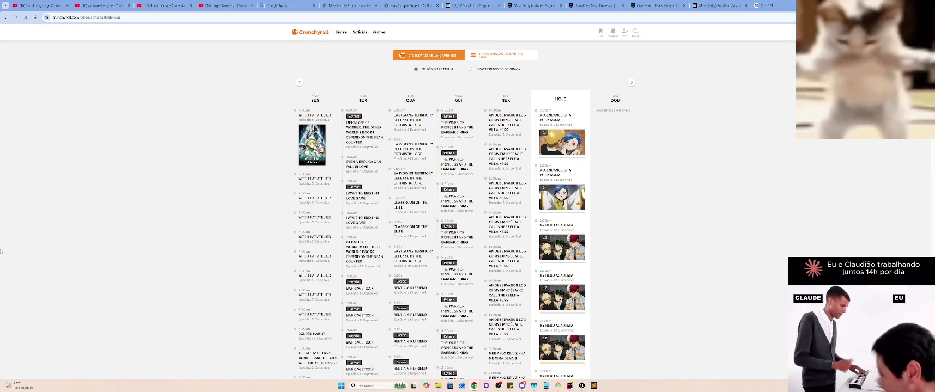
pyautogui.scroll(-1, 261, 237)
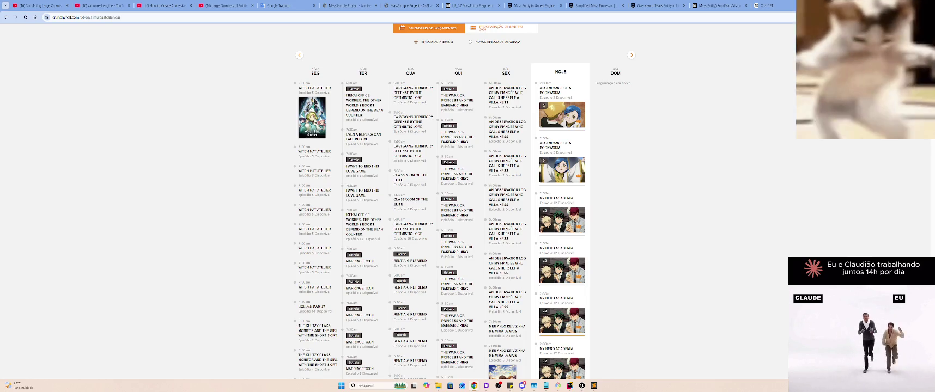
pyautogui.press('super')
pyautogui.press('super')
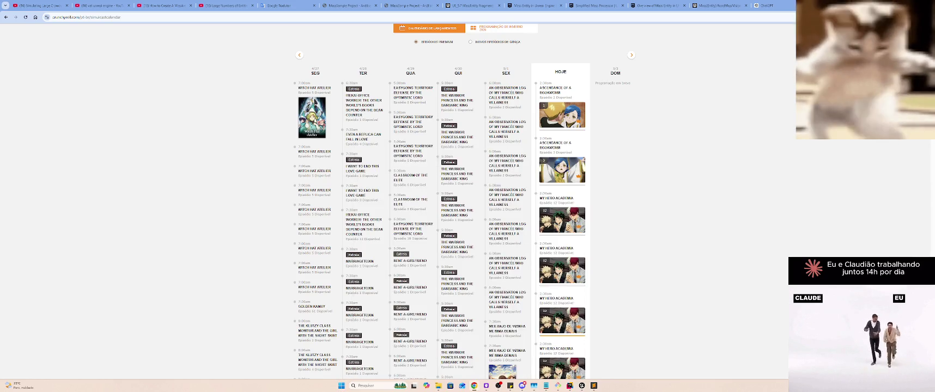
pyautogui.hotkey('ctrl', 't')
# Go to chess.com/home, start a new game and choose 'Desafio personalizado'
pyautogui.write('chess.com/home')
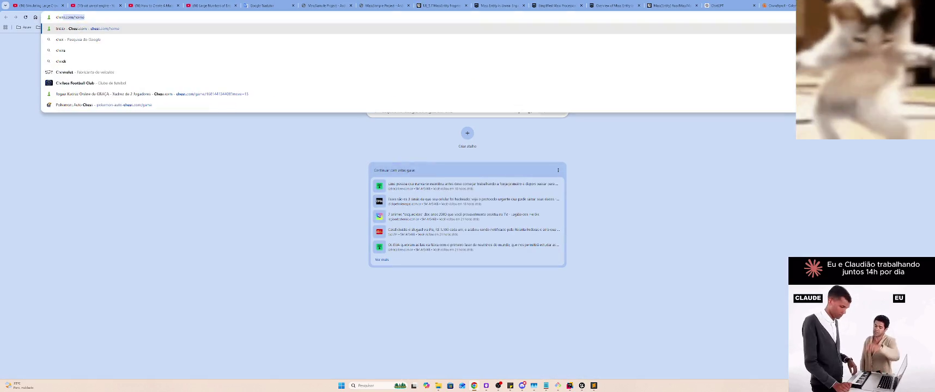
pyautogui.press('Return')
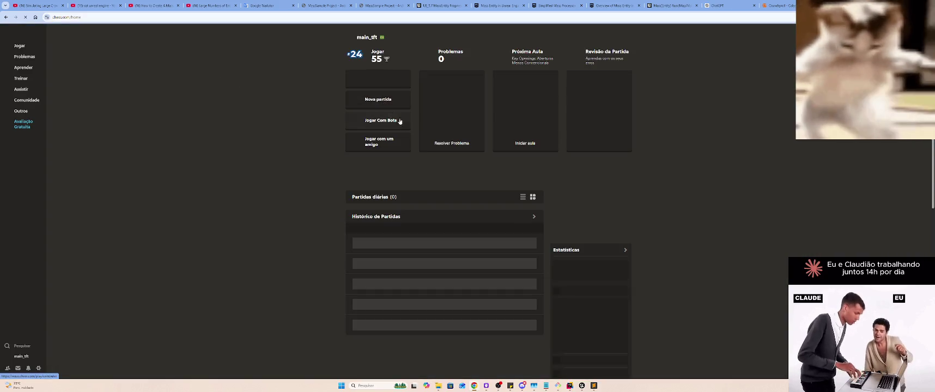
pyautogui.click(406, 140)
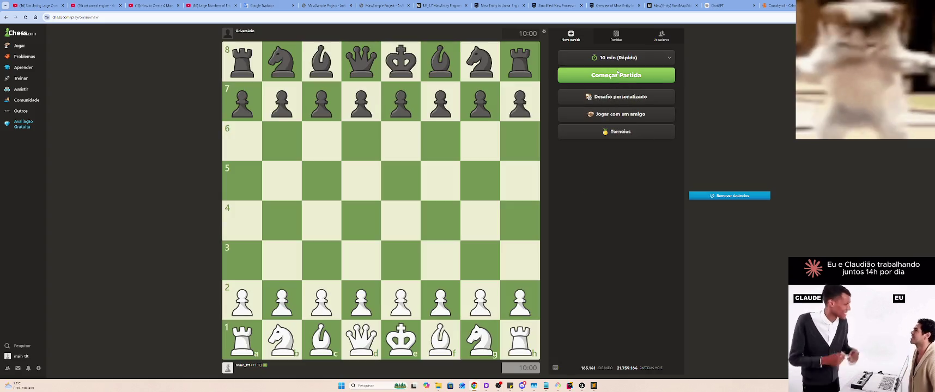
pyautogui.click(614, 97)
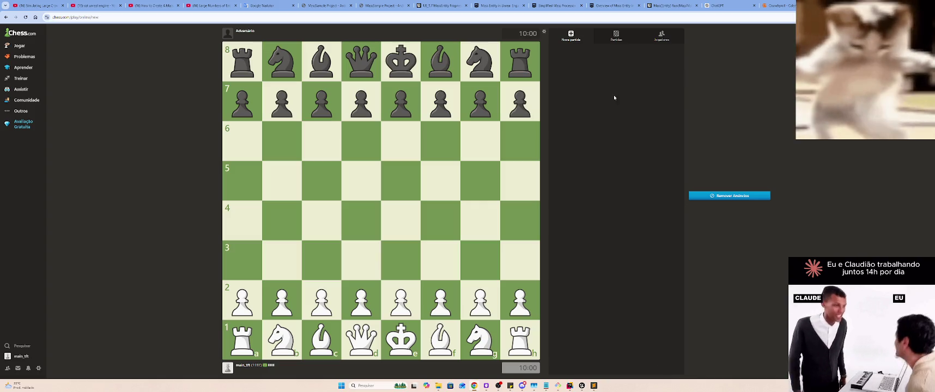
# Make the challenge unrated, copy its link, and open as Black with e5 then exd4
pyautogui.click(667, 133)
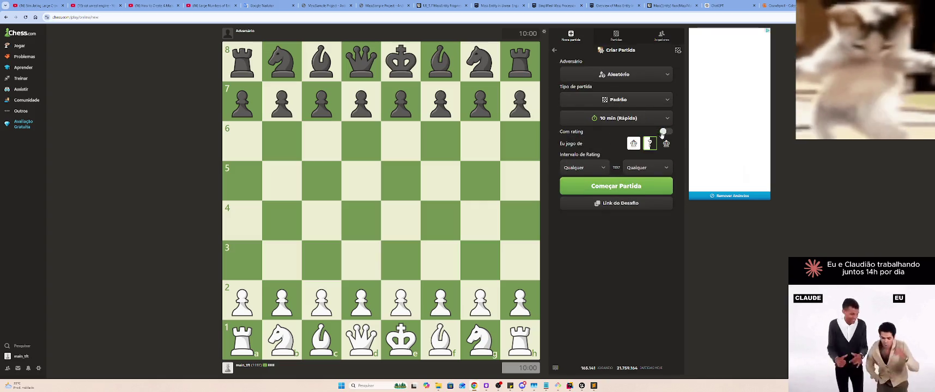
pyautogui.click(615, 204)
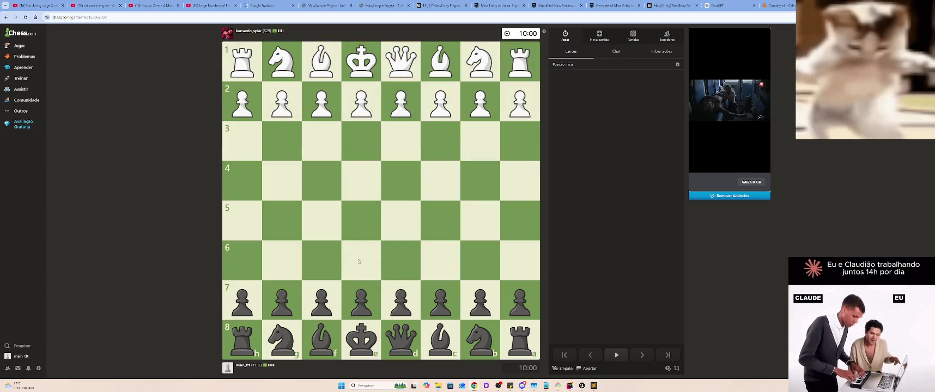
pyautogui.moveTo(361, 300); pyautogui.dragTo(364, 228)
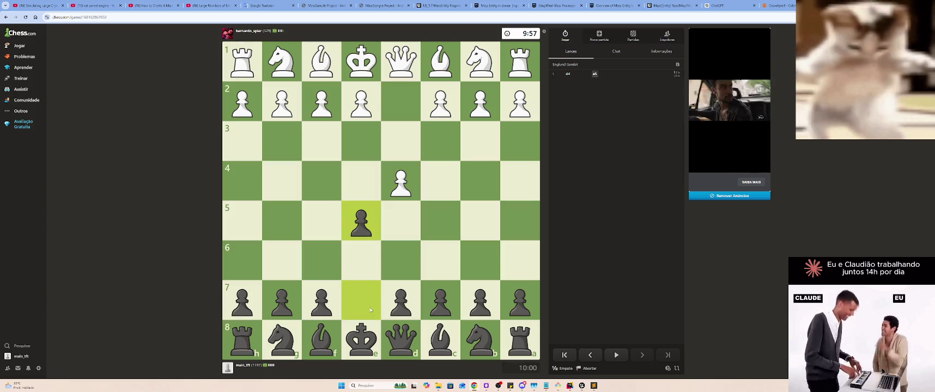
pyautogui.moveTo(361, 220); pyautogui.dragTo(401, 183)
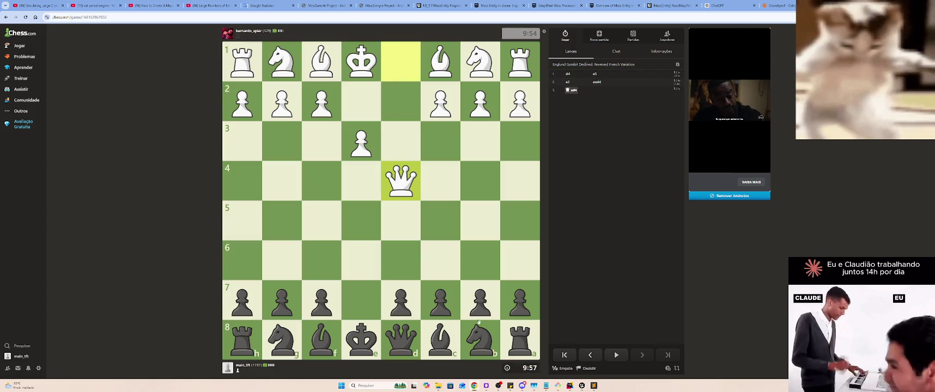
# Develop with Nc6, block the check with Be7, play Nf6, and castle kingside
pyautogui.click(477, 323)
pyautogui.moveTo(476, 323); pyautogui.dragTo(439, 268)
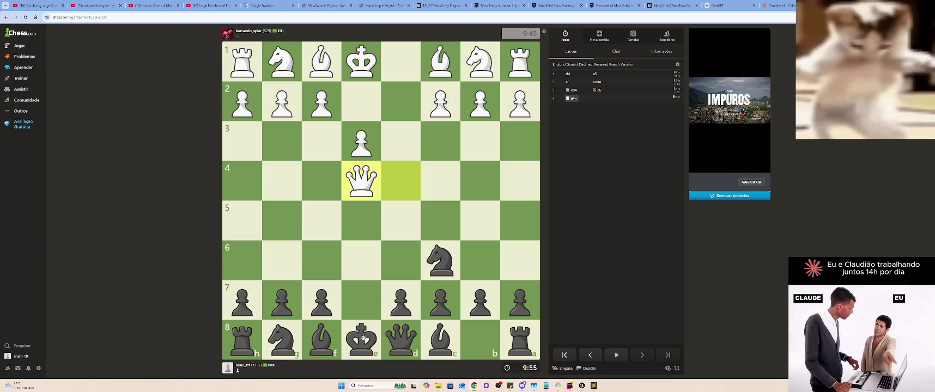
pyautogui.moveTo(322, 339); pyautogui.dragTo(362, 300)
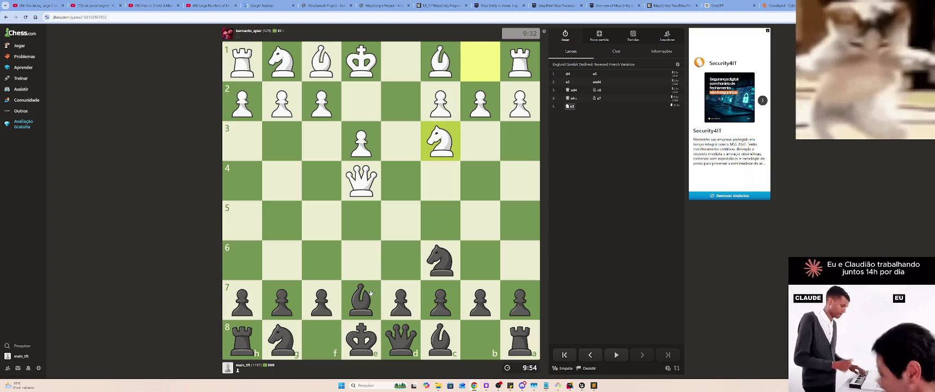
pyautogui.moveTo(278, 339)
pyautogui.mouseDown()
pyautogui.moveTo(313, 295)
pyautogui.moveTo(315, 272)
pyautogui.mouseUp()
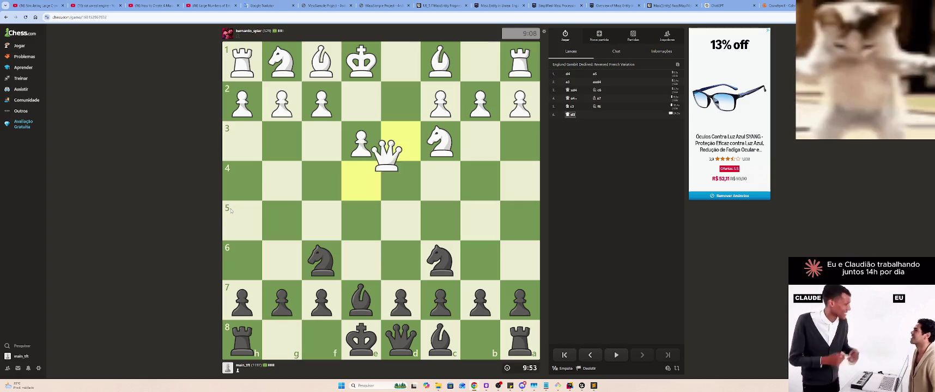
pyautogui.moveTo(345, 336); pyautogui.dragTo(283, 339)
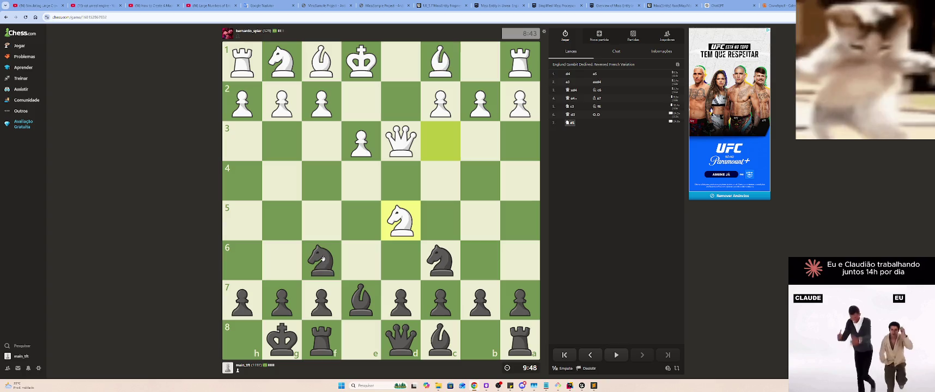
# Play three knight moves, including Nb4 and deeper into White's side, then offer and confirm a draw
pyautogui.moveTo(323, 259); pyautogui.dragTo(338, 257)
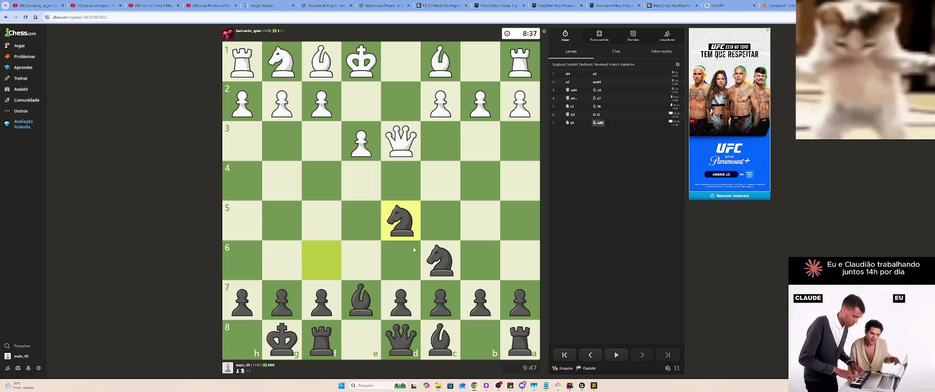
pyautogui.moveTo(439, 260); pyautogui.dragTo(475, 188)
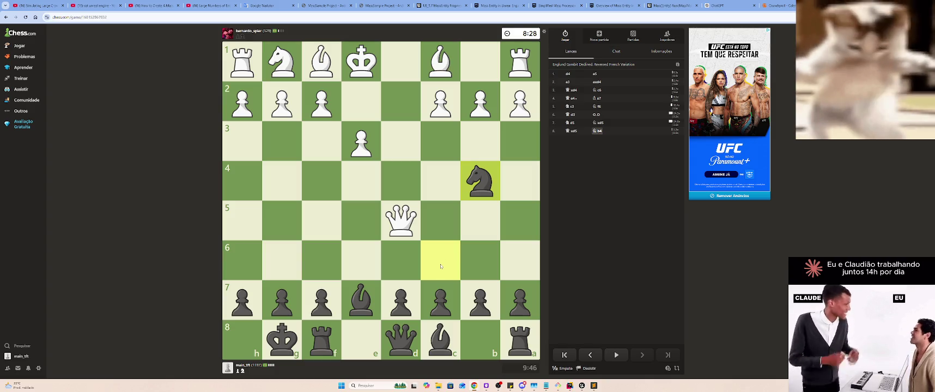
pyautogui.moveTo(478, 182); pyautogui.dragTo(441, 102)
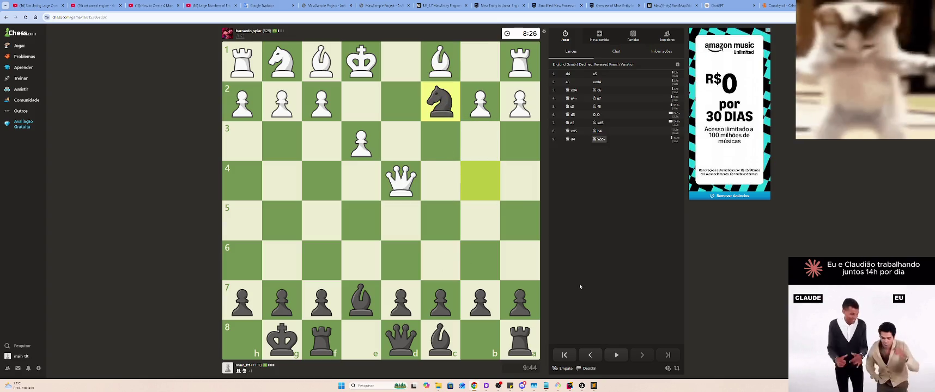
pyautogui.click(564, 371)
pyautogui.click(592, 355)
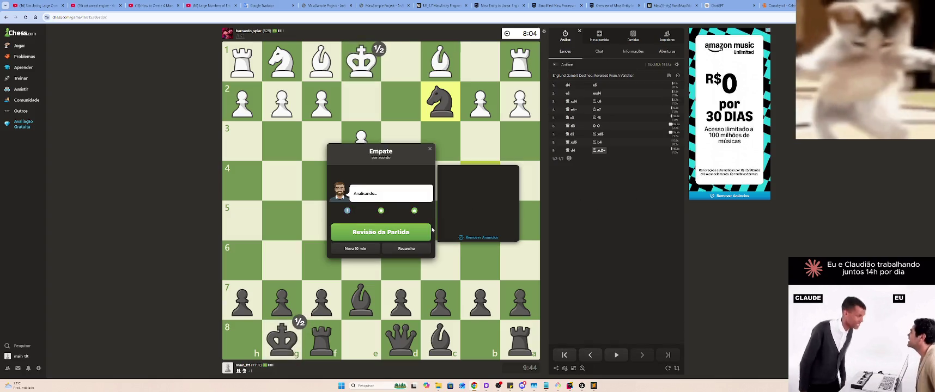
# Request a rematch with 'Revanche' in the Empate result box
pyautogui.click(404, 250)
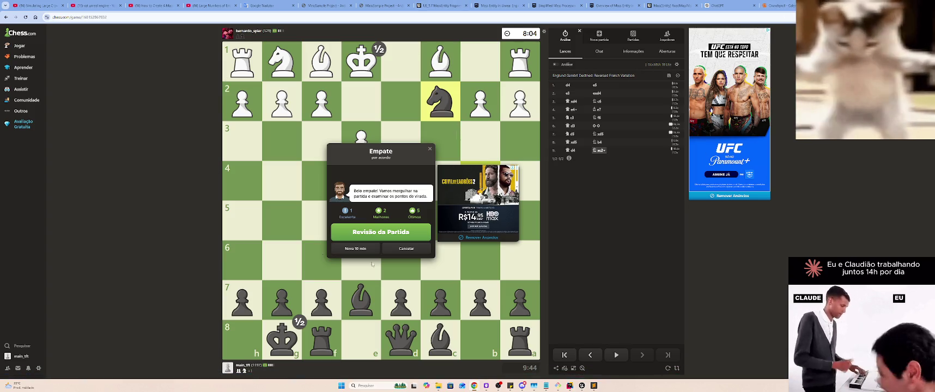
# Google 'nano banana' in a new tab using the search suggestion
pyautogui.hotkey('ctrl', 't')
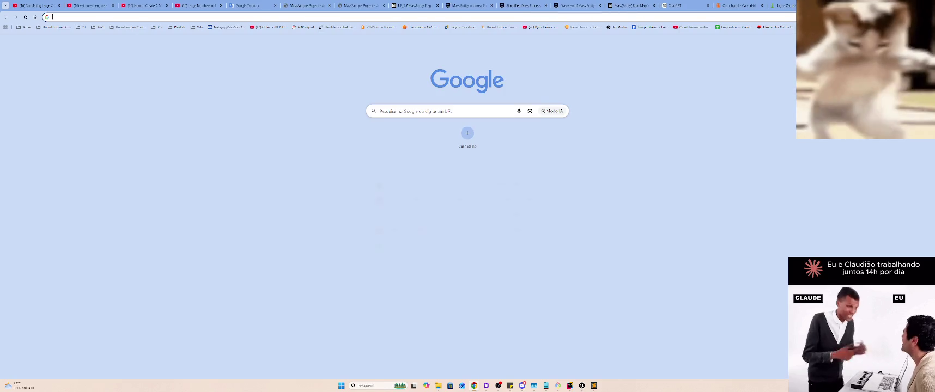
pyautogui.write('nano')
pyautogui.press('Down')
pyautogui.press('Return')
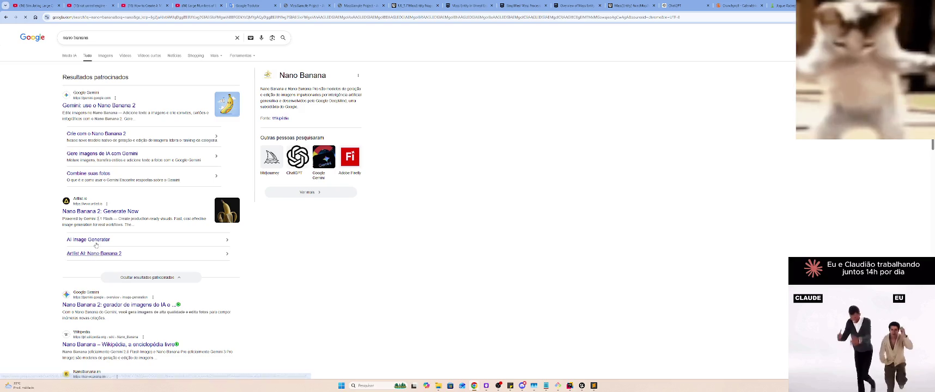
# Close the tab, dismiss Gemini's Canvas introduction, and go back to the ChatGPT conversation
pyautogui.hotkey('ctrl', 'w')
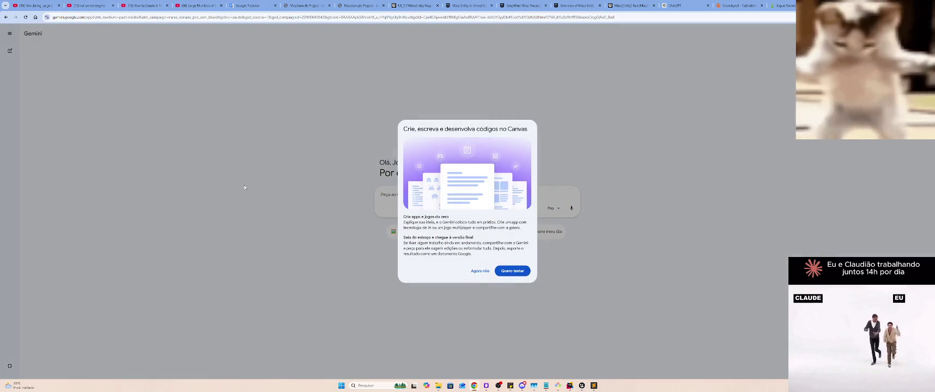
pyautogui.click(480, 271)
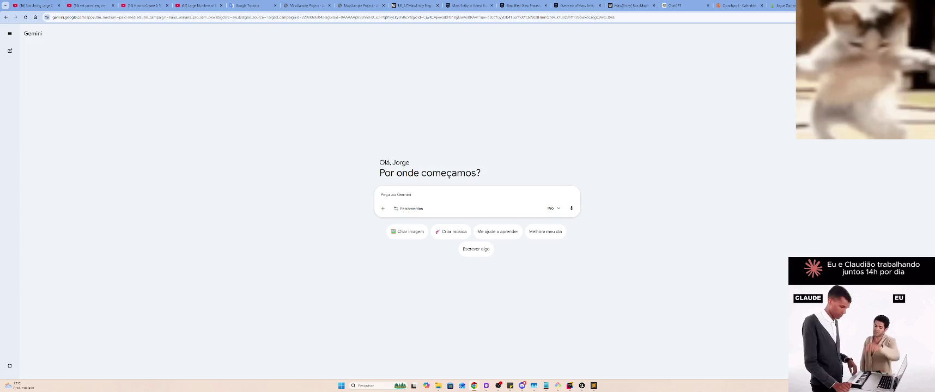
pyautogui.click(681, 5)
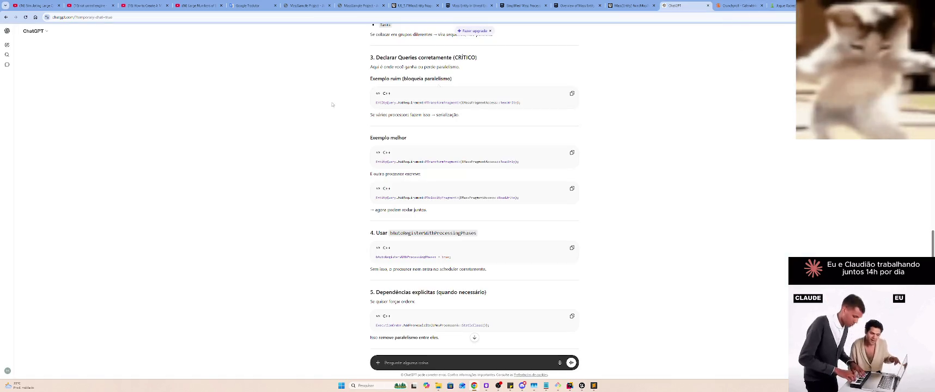
# Ask ChatGPT in a fresh chat what image format a Twitch emote needs
pyautogui.click(7, 44)
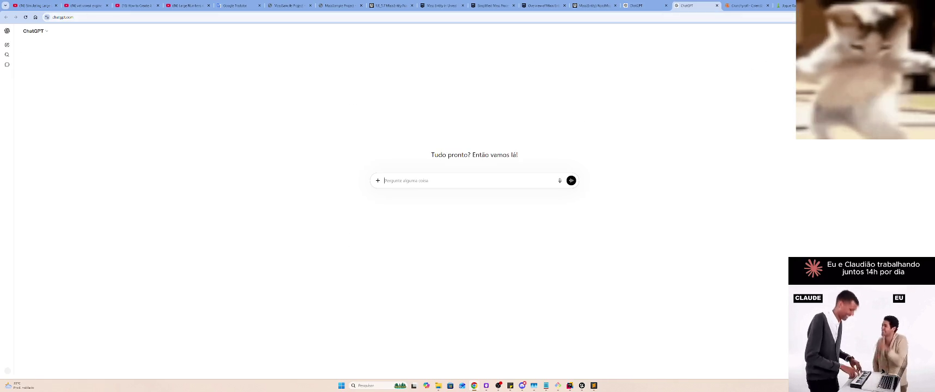
pyautogui.write('qual formato de')
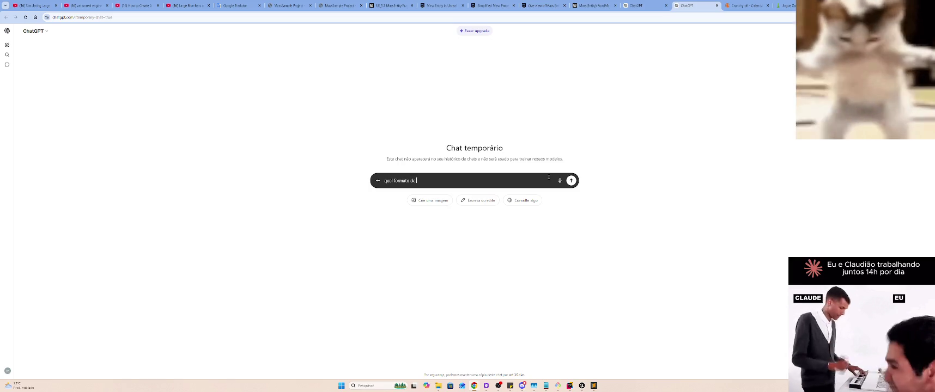
pyautogui.write(' imagem prec')
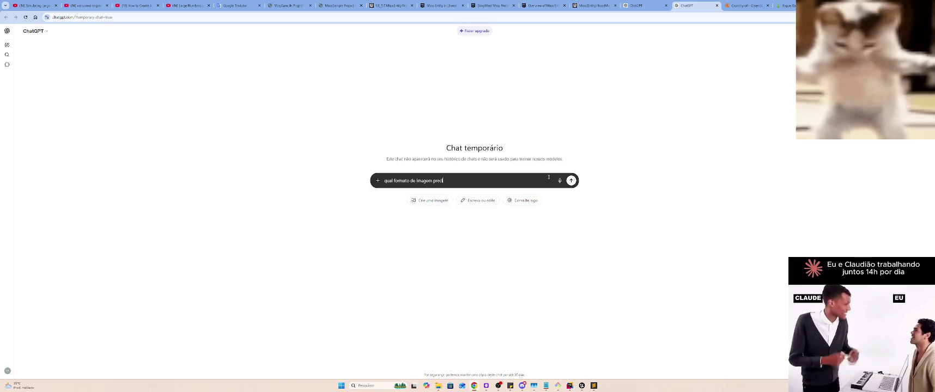
pyautogui.write('isa para adicionar u')
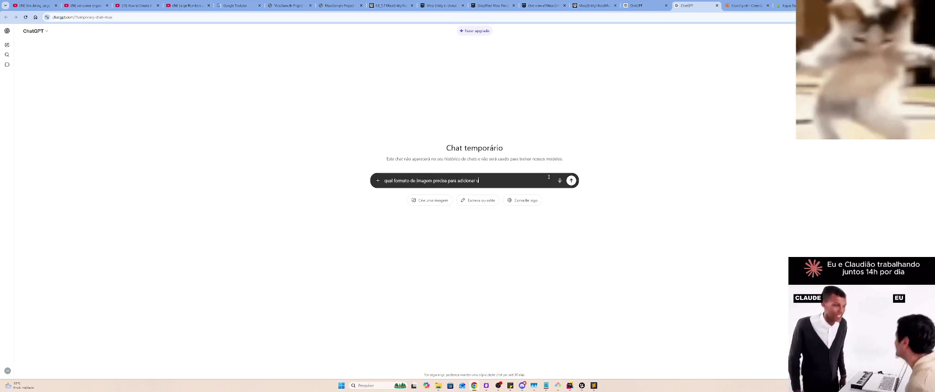
pyautogui.write('m enote a twitch.tv')
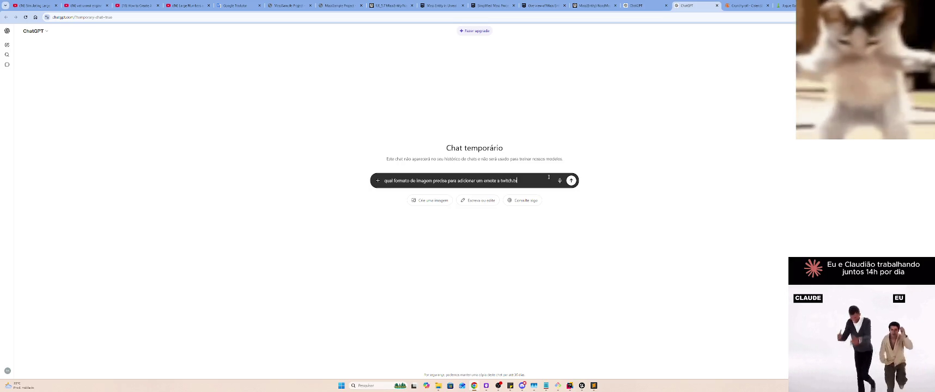
pyautogui.press('Return')
# Glance at other tabs, then select the emote dimension requirements in ChatGPT's reply
pyautogui.moveTo(494, 5); pyautogui.dragTo(543, 5)
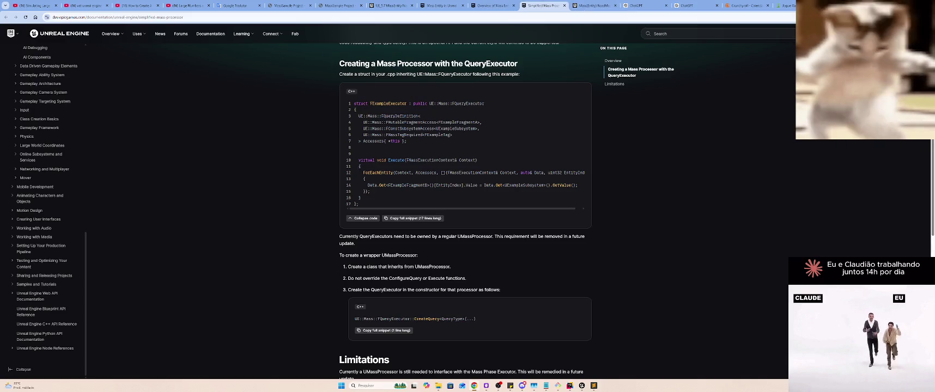
pyautogui.click(785, 6)
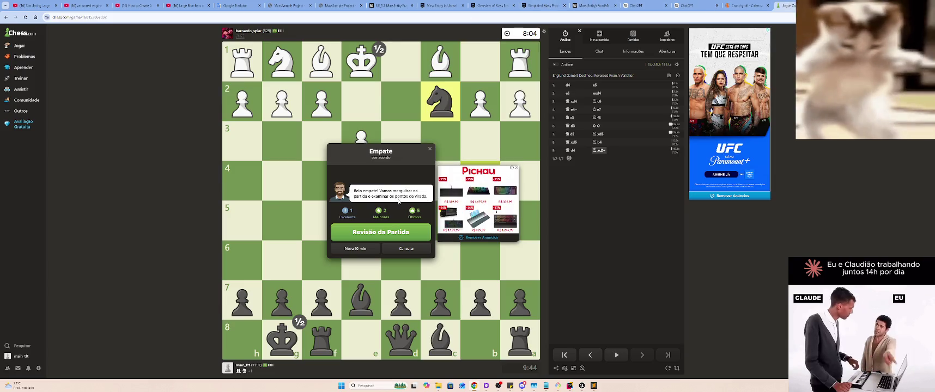
pyautogui.click(688, 4)
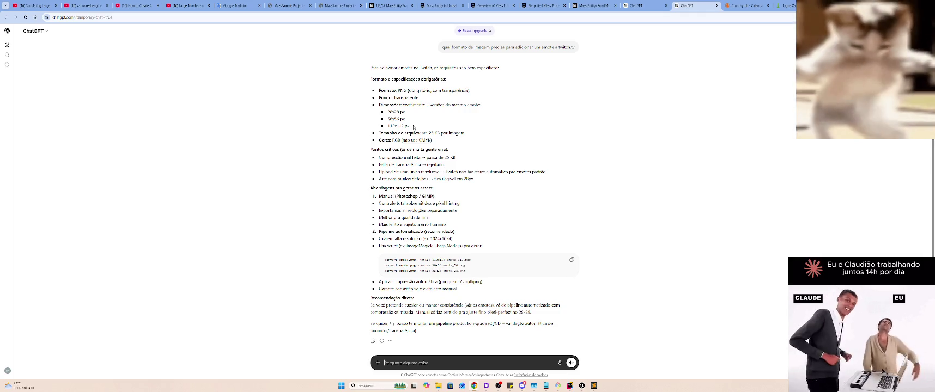
pyautogui.moveTo(412, 129); pyautogui.dragTo(378, 104)
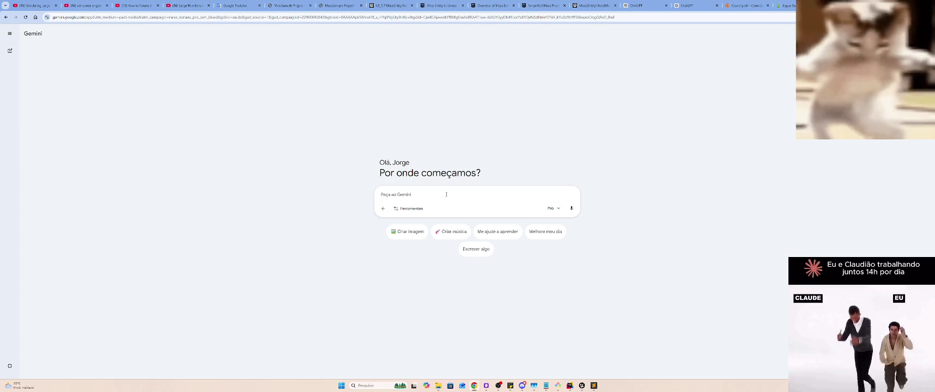
# Send Gemini the prompt 'Crie uma capivara jogando xadrez em estilo cartoon, arquivo png com fundo transparente'
pyautogui.write('Crie uma capiv')
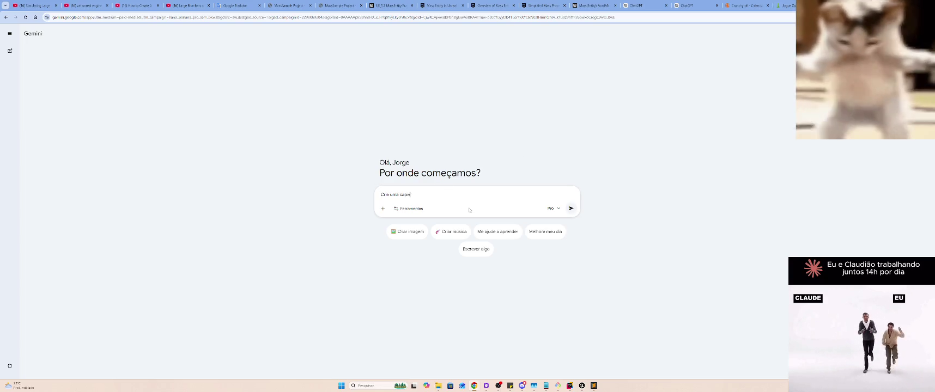
pyautogui.write('ara jogando x')
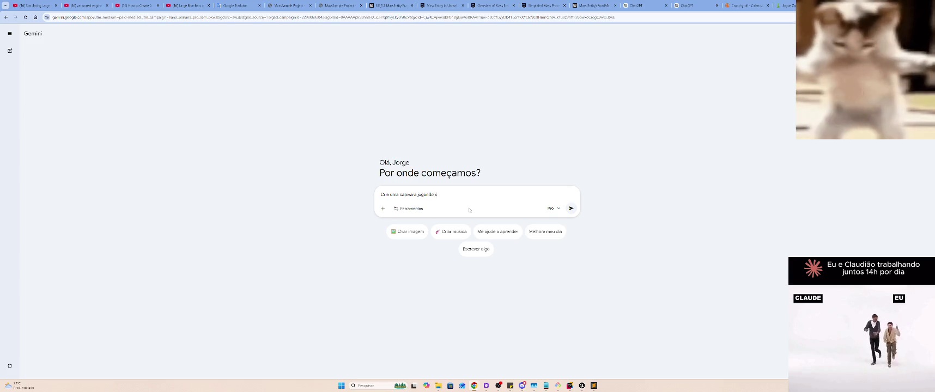
pyautogui.write('adrez em estil')
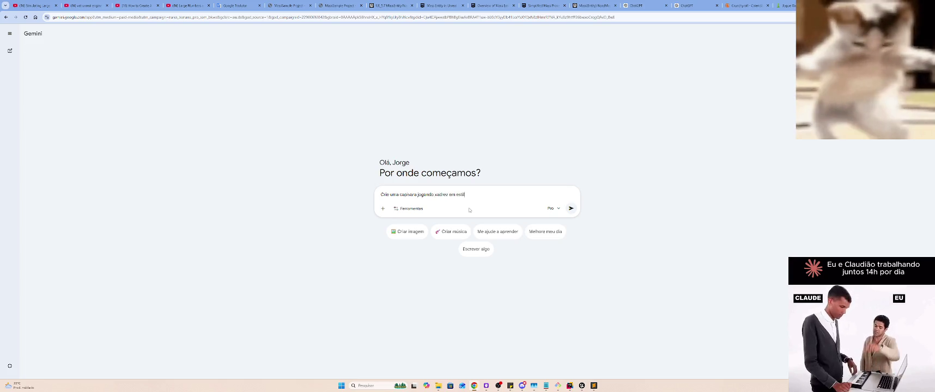
pyautogui.write('o cartoon, ')
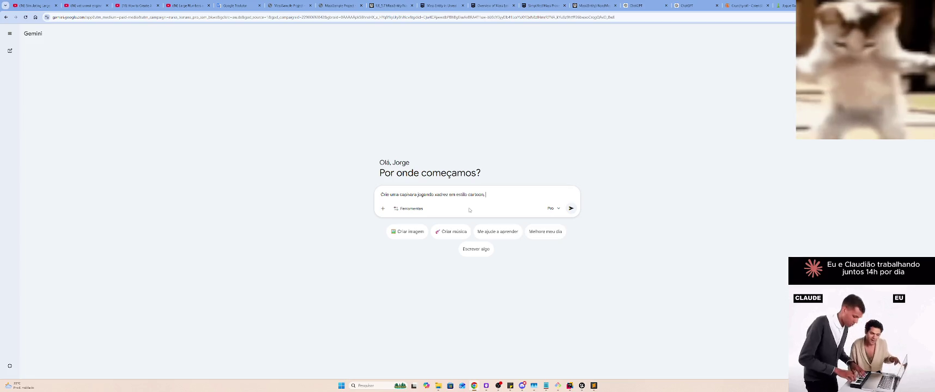
pyautogui.write('arquivo ')
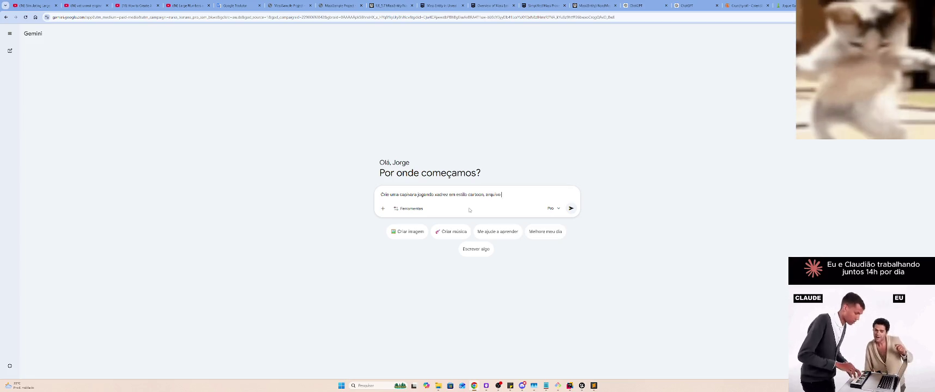
pyautogui.write('png com fundo transparente')
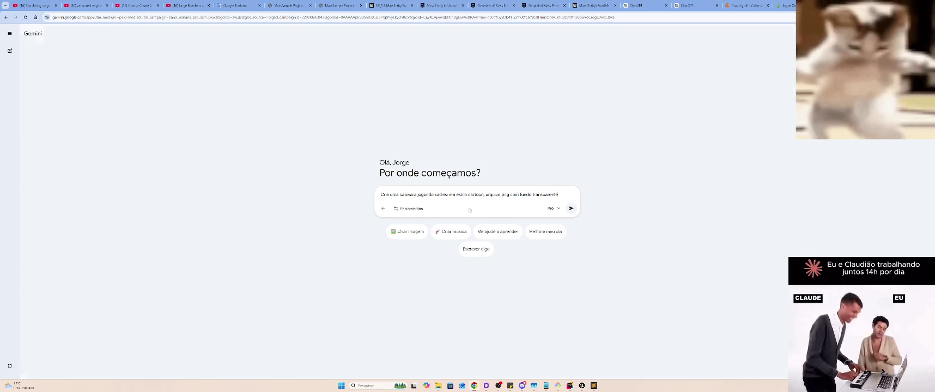
pyautogui.press('Return')
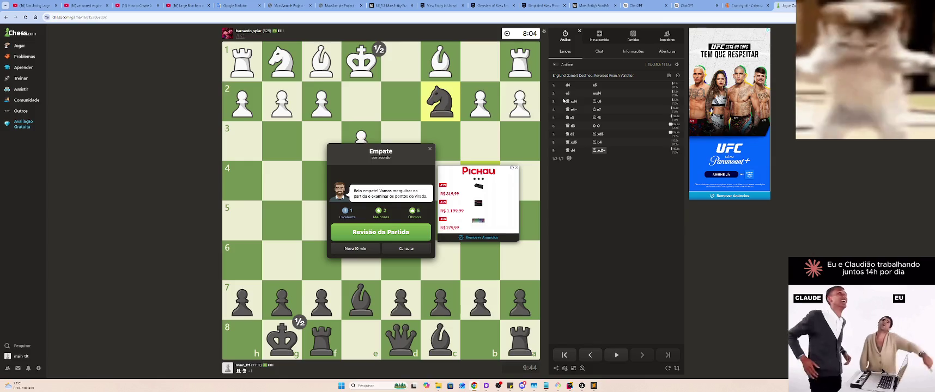
# Close the Empate summary and step back and forth through the final knight moves
pyautogui.click(582, 193)
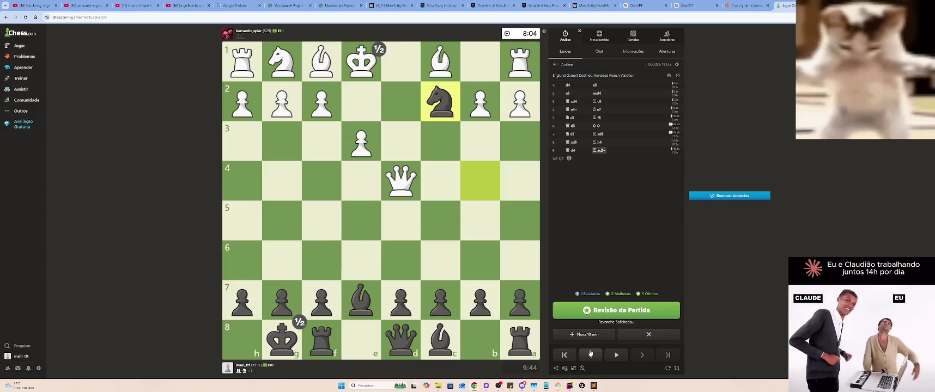
pyautogui.click(591, 355)
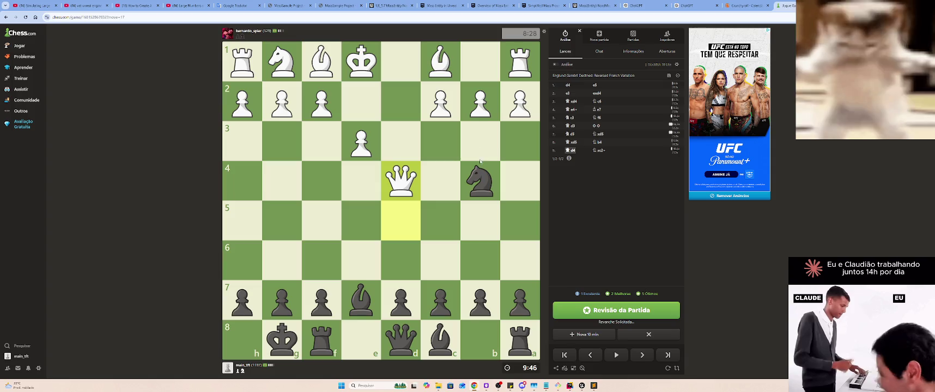
pyautogui.press('Right')
pyautogui.moveTo(442, 106)
pyautogui.mouseDown()
pyautogui.moveTo(476, 146)
pyautogui.moveTo(488, 180)
pyautogui.mouseUp()
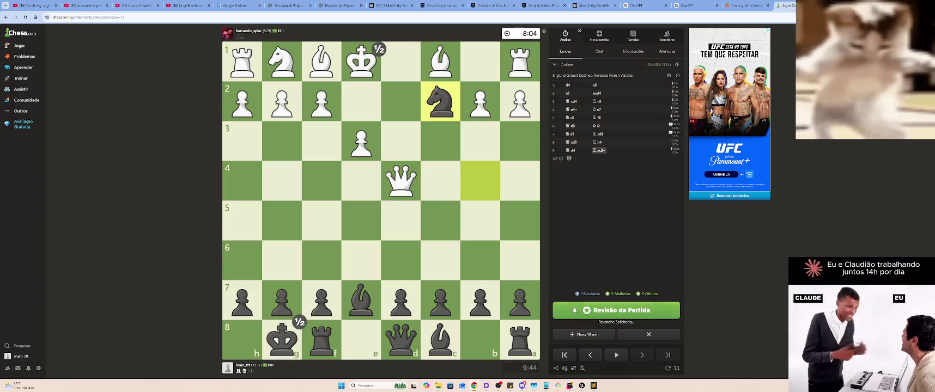
pyautogui.click(591, 355)
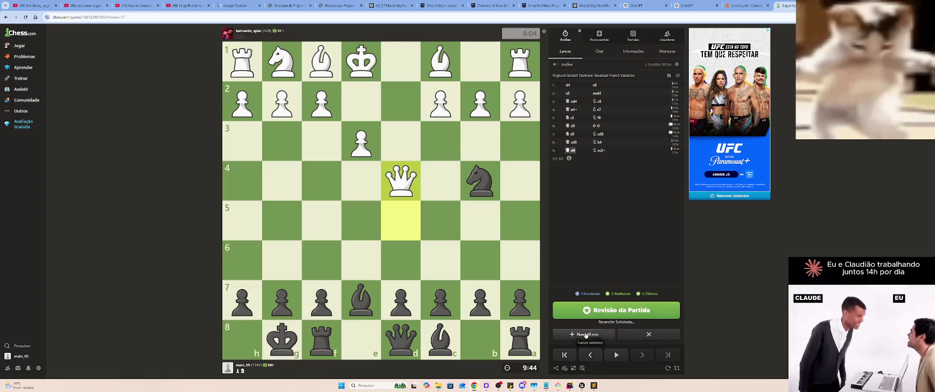
pyautogui.click(641, 355)
pyautogui.click(603, 356)
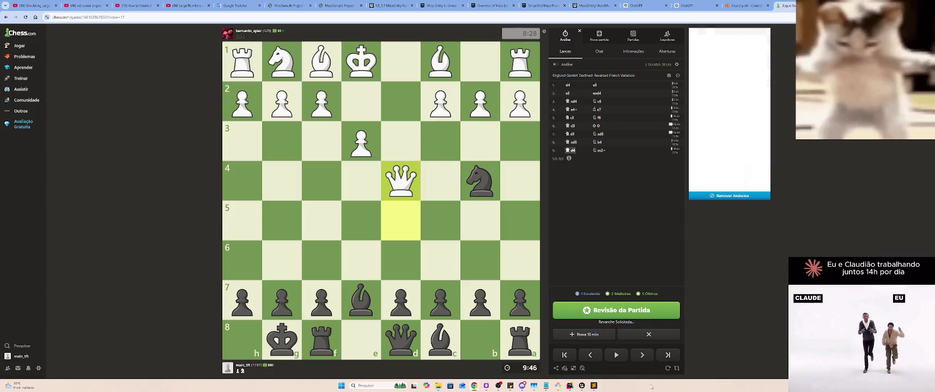
pyautogui.click(642, 355)
pyautogui.click(594, 351)
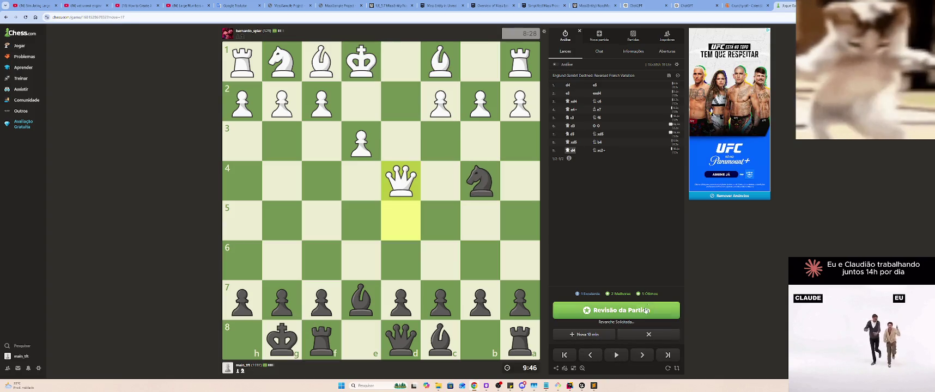
pyautogui.click(698, 5)
# Bring up Crunchyroll's weekly simulcast release calendar
pyautogui.click(747, 5)
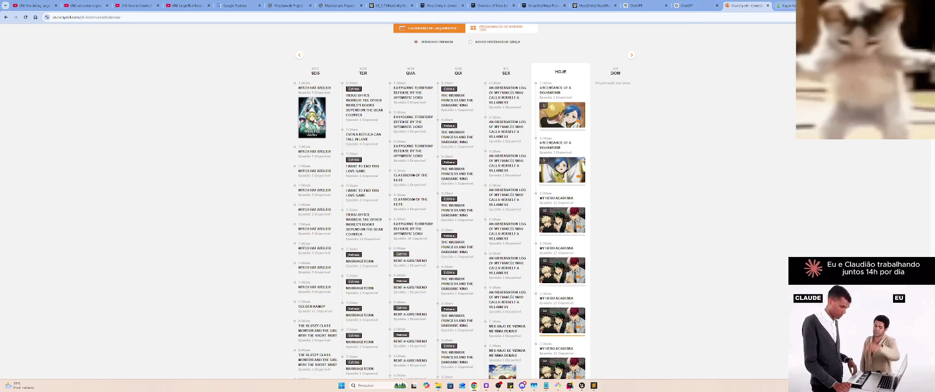
pyautogui.click(834, 5)
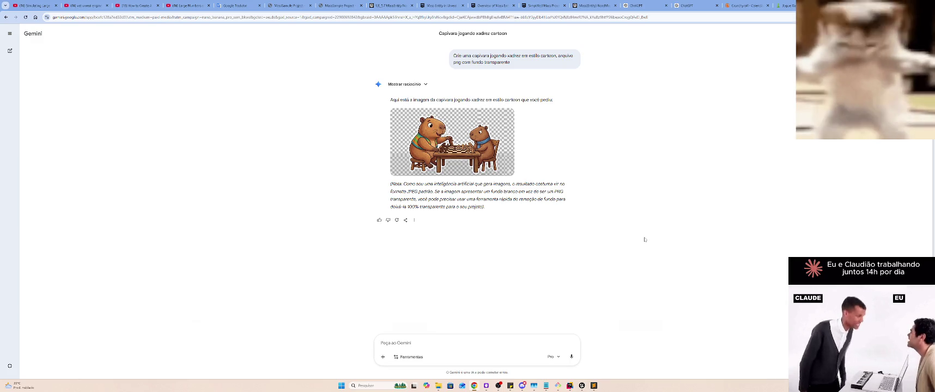
pyautogui.click(788, 4)
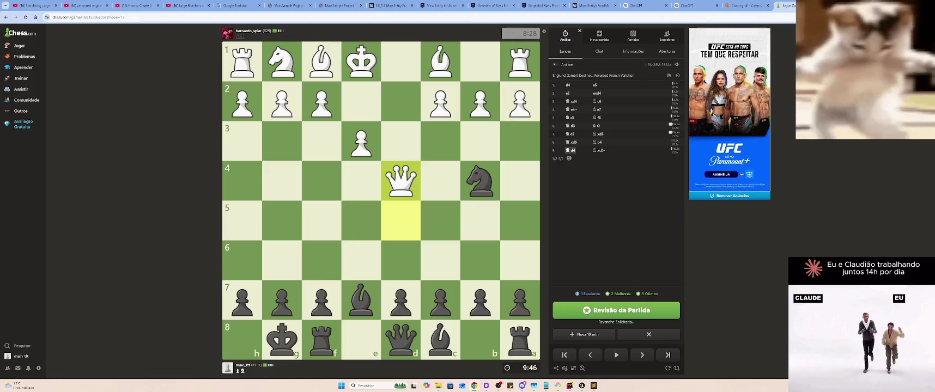
pyautogui.hotkey('ctrl', 'Tab')
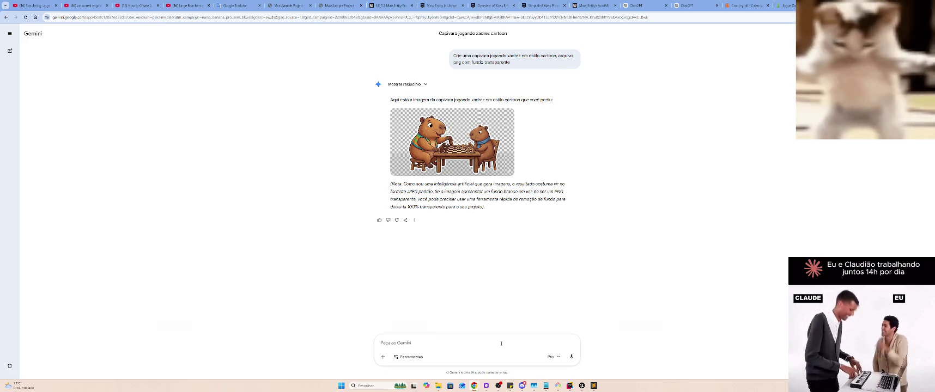
# Prompt Gemini for a lone, doubtful, camera-facing capybara at 112x112 px, trimming the pasted size list
pyautogui.write('faça')
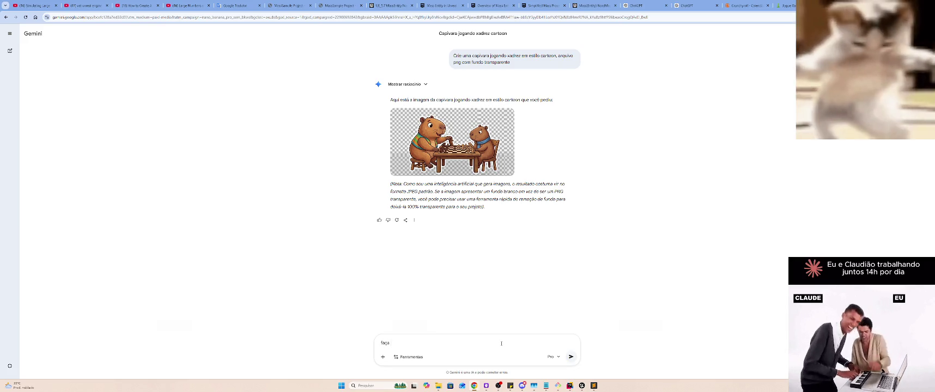
pyautogui.write(' a capivara sozinha')
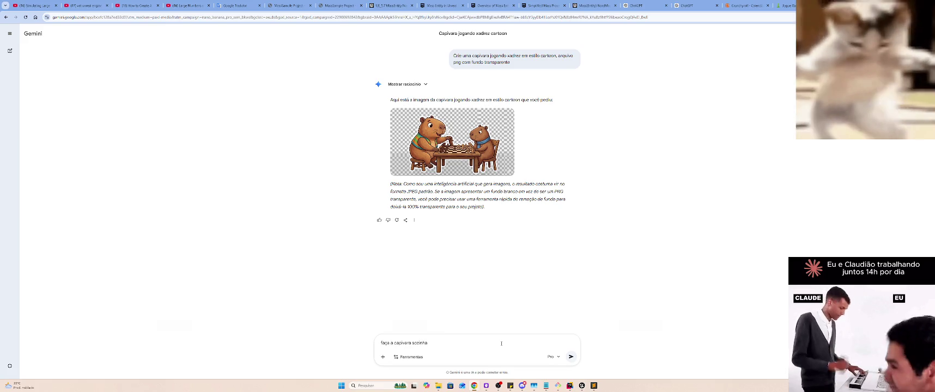
pyautogui.write(' olhando de frente ')
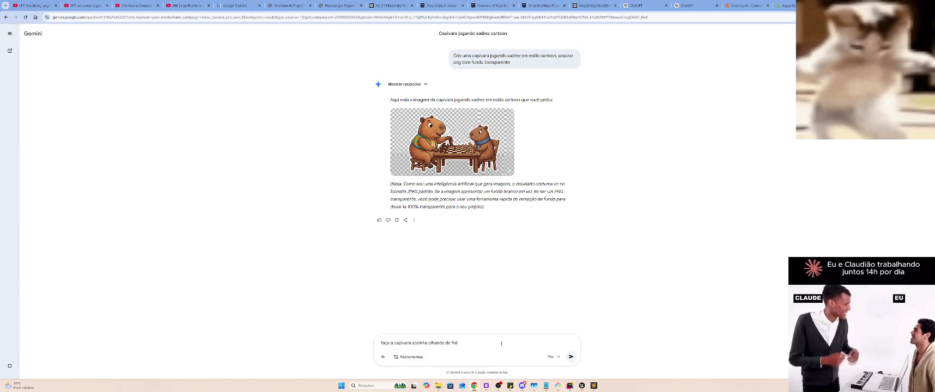
pyautogui.write('para a cam')
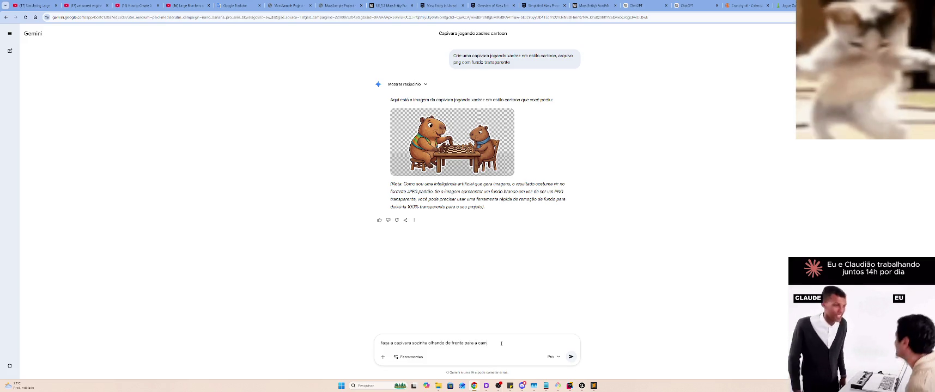
pyautogui.write('era com uma e')
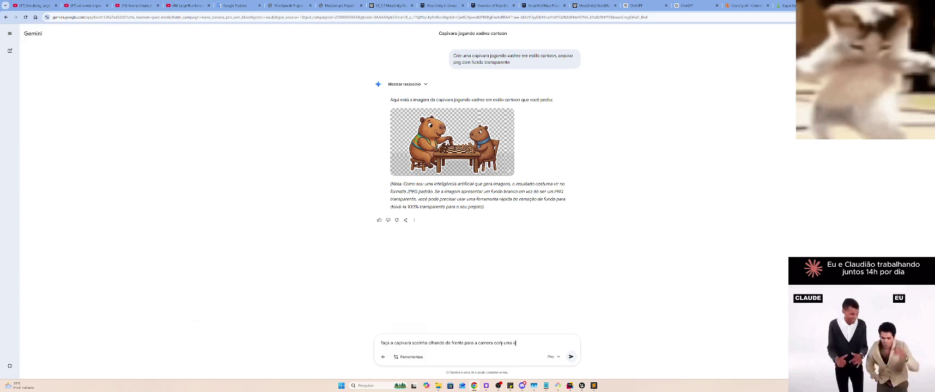
pyautogui.write('xpressão de d')
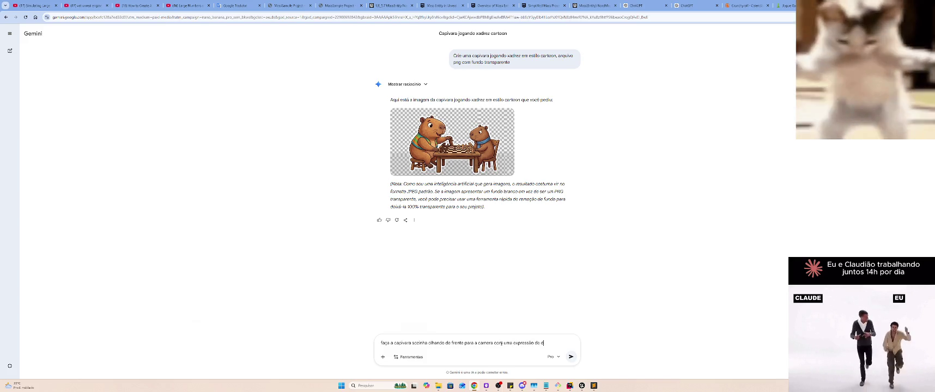
pyautogui.write('úvida e uma')
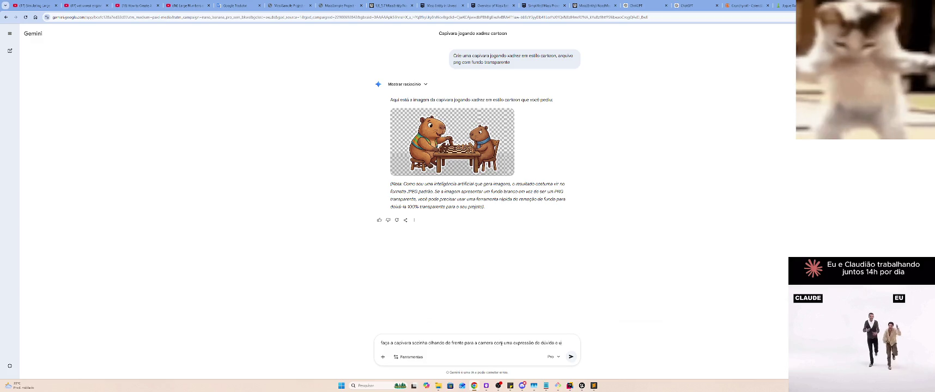
pyautogui.write(' interrogaç')
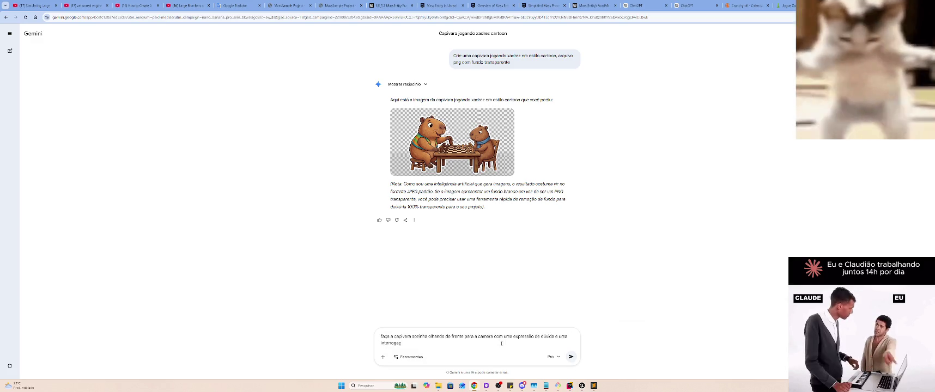
pyautogui.write('ão ao lado em verm')
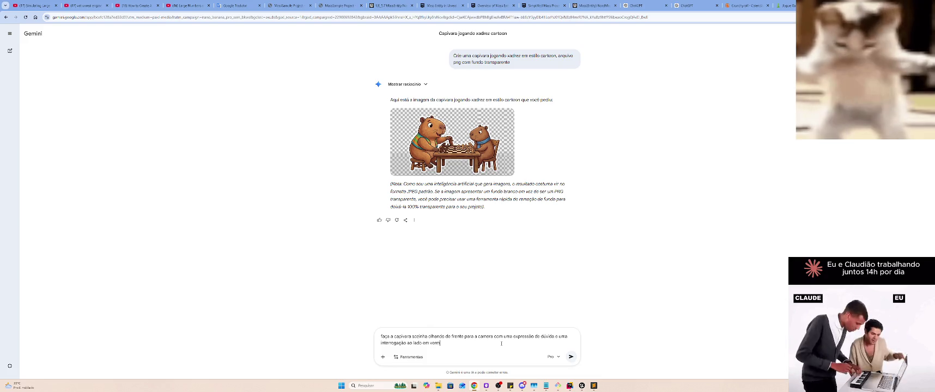
pyautogui.write('elho, com as pe')
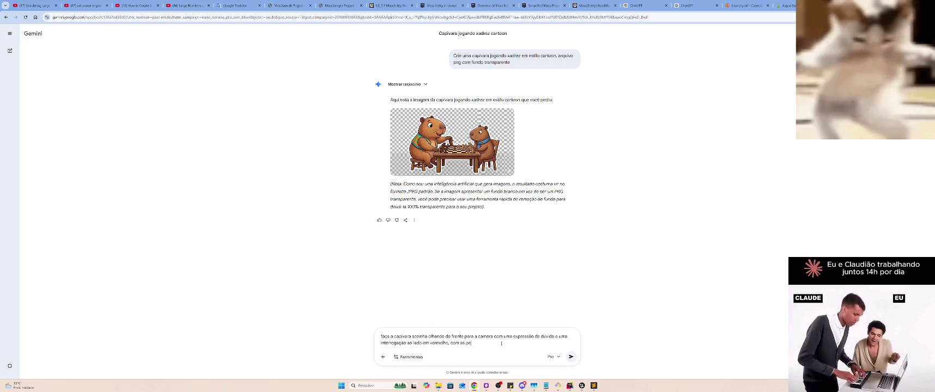
pyautogui.write('ças dexa')
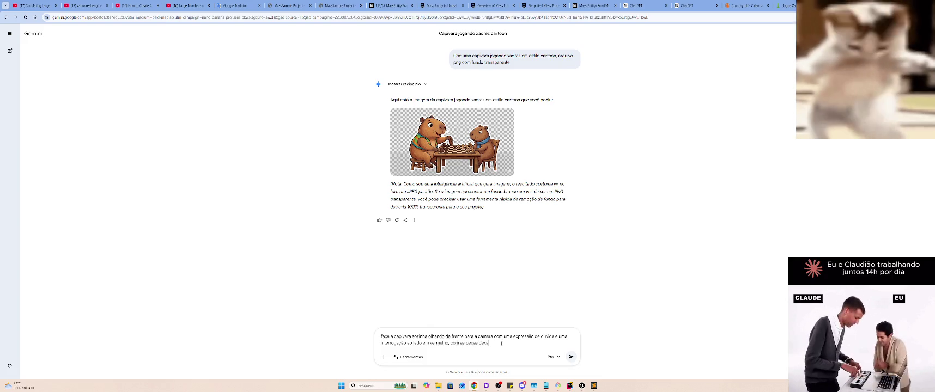
pyautogui.write('drez abaixo')
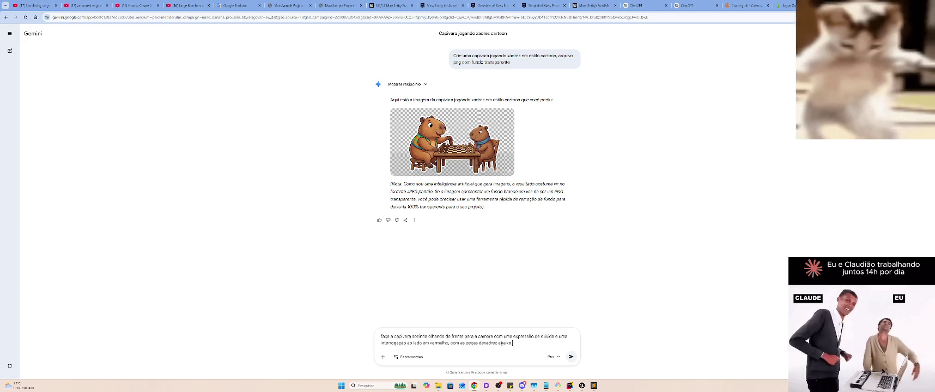
pyautogui.hotkey('shift', 'Return')
pyautogui.write('ie no tam')
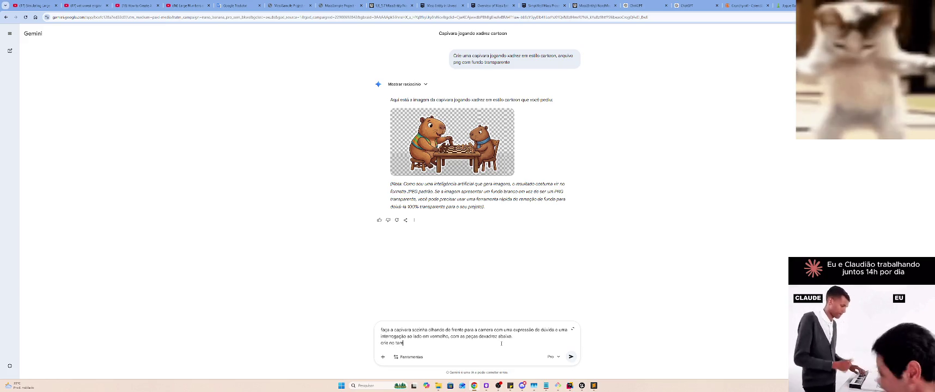
pyautogui.write('anho')
pyautogui.hotkey('ctrl', 'v')
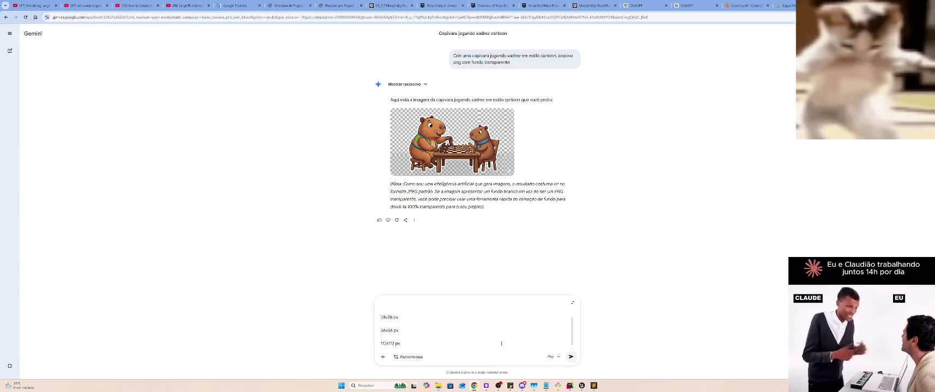
pyautogui.hotkey('shift', 'Up')
pyautogui.hotkey('shift', 'Up')
pyautogui.press('BackSpace')
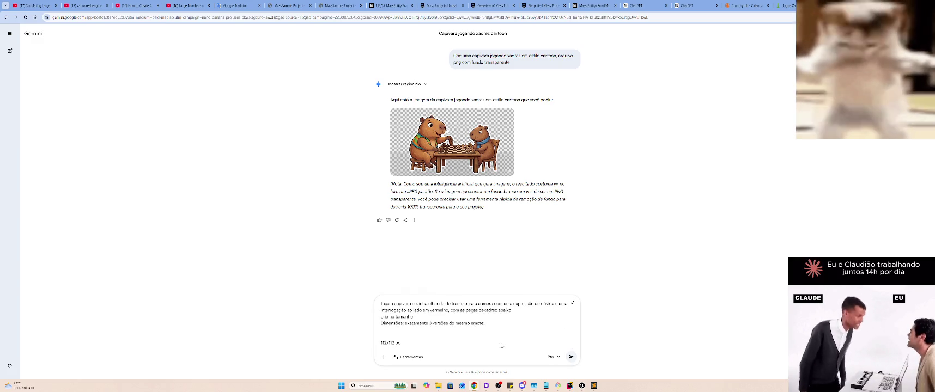
pyautogui.press('BackSpace')
pyautogui.press('BackSpace')
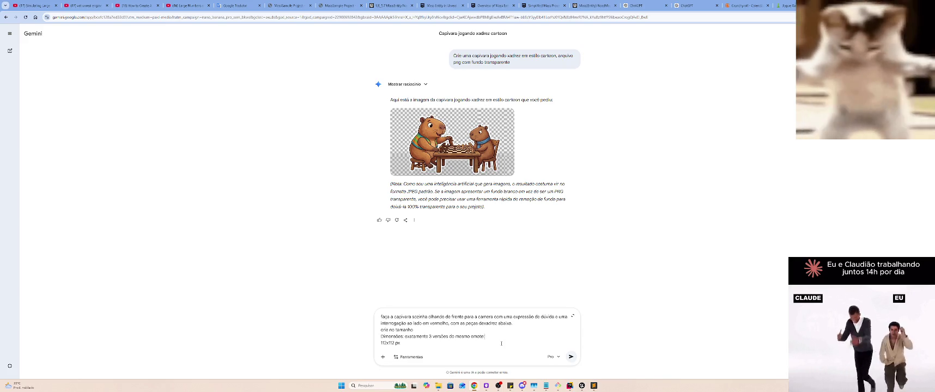
pyautogui.hotkey('shift', 'Home')
pyautogui.press('BackSpace')
pyautogui.press('BackSpace')
pyautogui.press('Return')
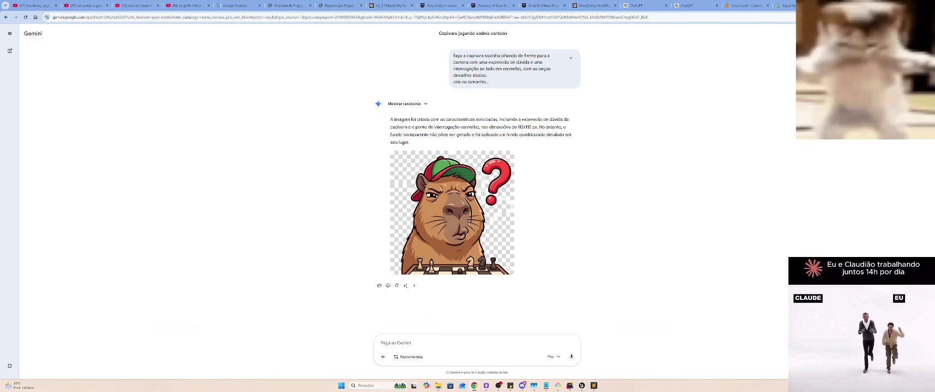
# Download Gemini's puzzled-capybara image at original size
pyautogui.moveTo(496, 205)
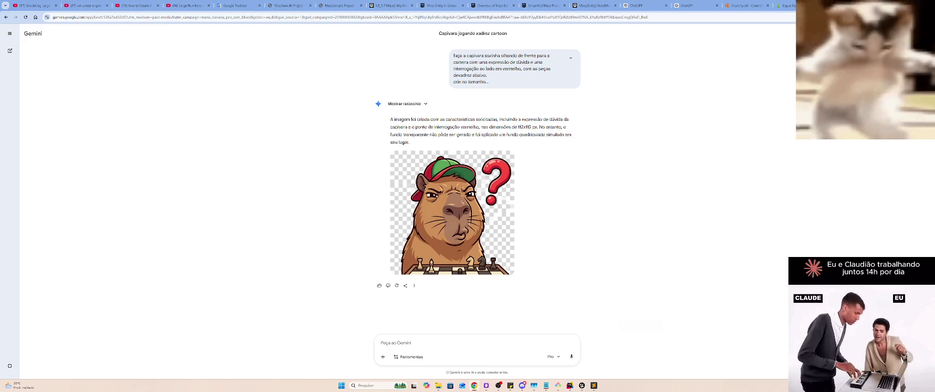
pyautogui.moveTo(472, 249)
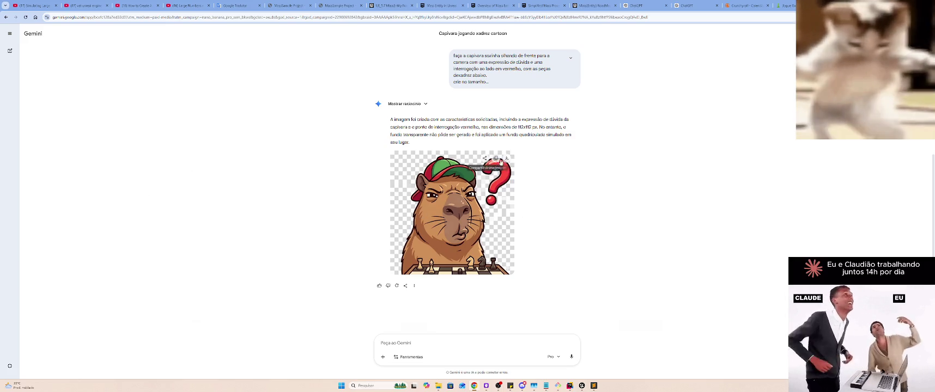
pyautogui.click(506, 159)
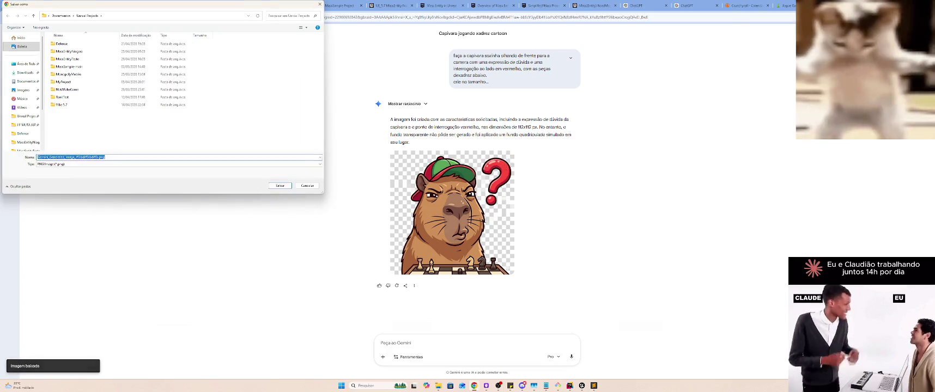
# Save the capybara sticker PNG to the Desktop, preview it in Photos, then close the viewer
pyautogui.click(25, 64)
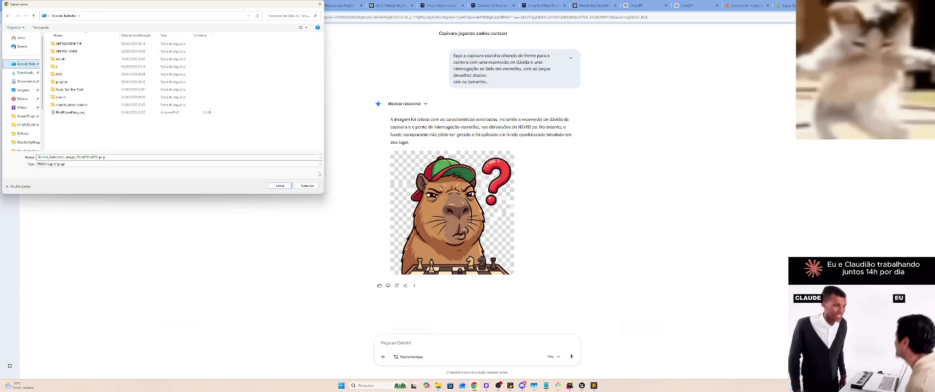
pyautogui.click(279, 186)
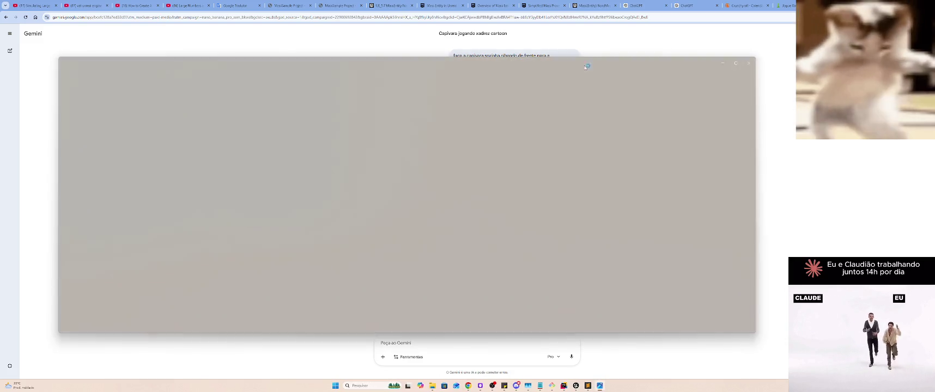
pyautogui.moveTo(586, 66)
pyautogui.mouseDown()
pyautogui.moveTo(902, 149)
pyautogui.moveTo(762, 254)
pyautogui.moveTo(656, 64)
pyautogui.mouseUp()
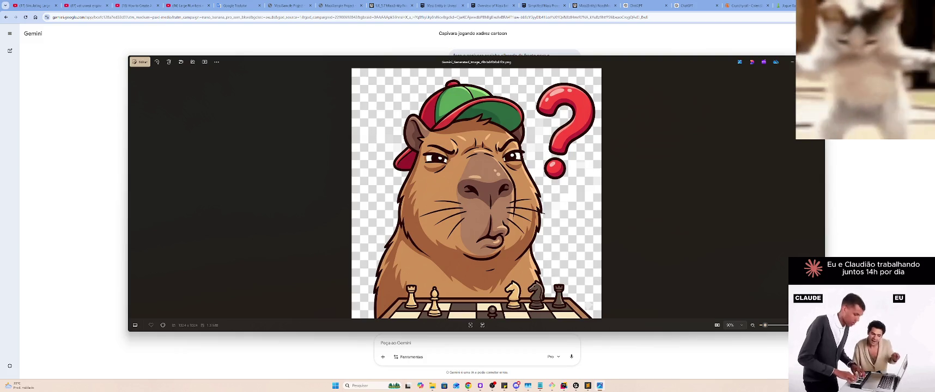
pyautogui.hotkey('alt', 'F4')
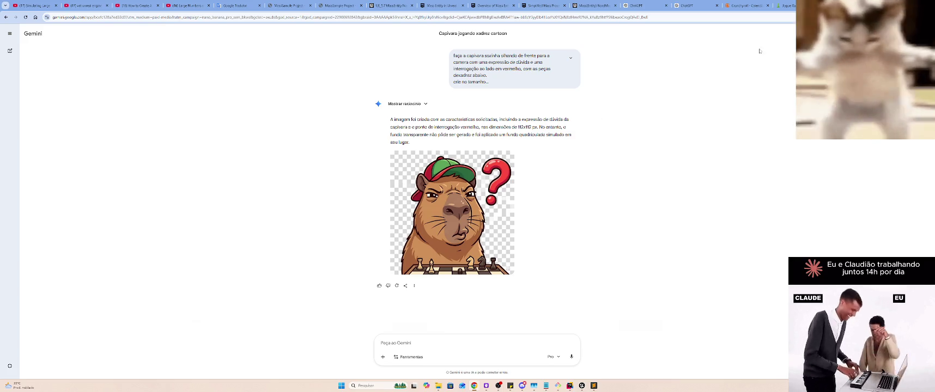
pyautogui.hotkey('ctrl', 't')
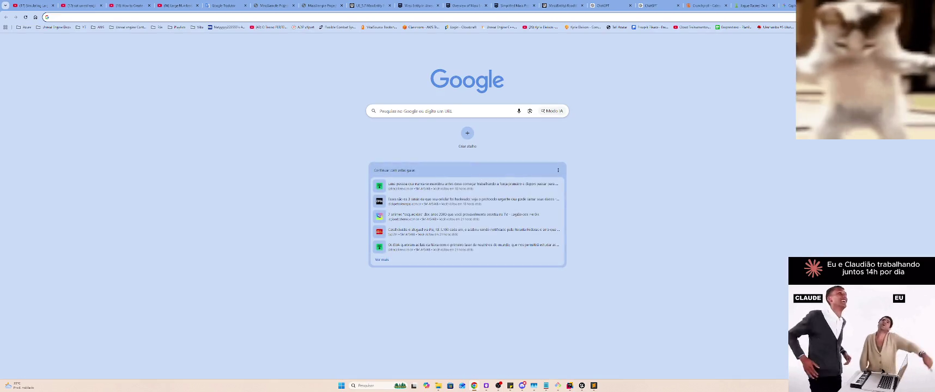
pyautogui.hotkey('ctrl', 'w')
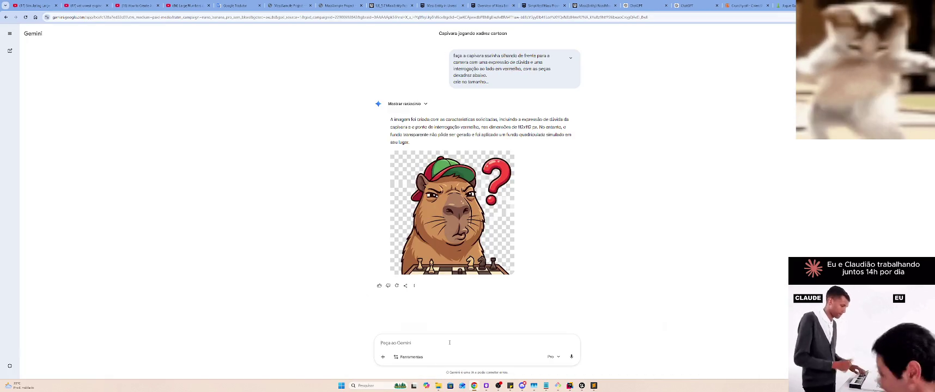
# Ask Gemini to keep the same image as a transparent-background PNG recreated at 112 by 112 px
pyautogui.write('Mantenha ess')
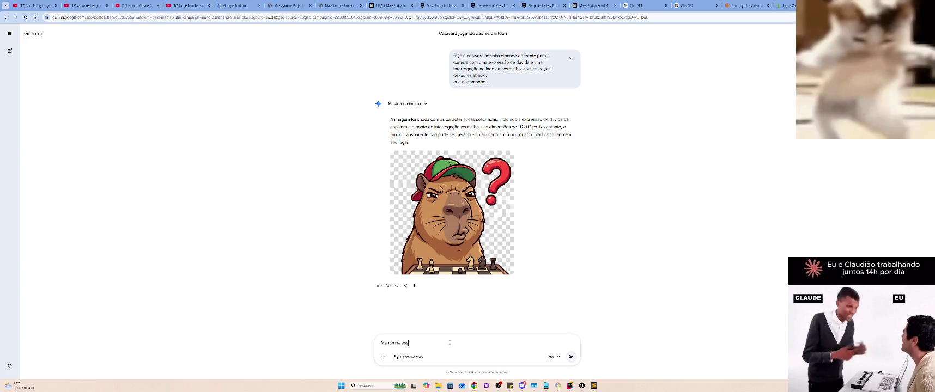
pyautogui.write('a mesma imagem mas')
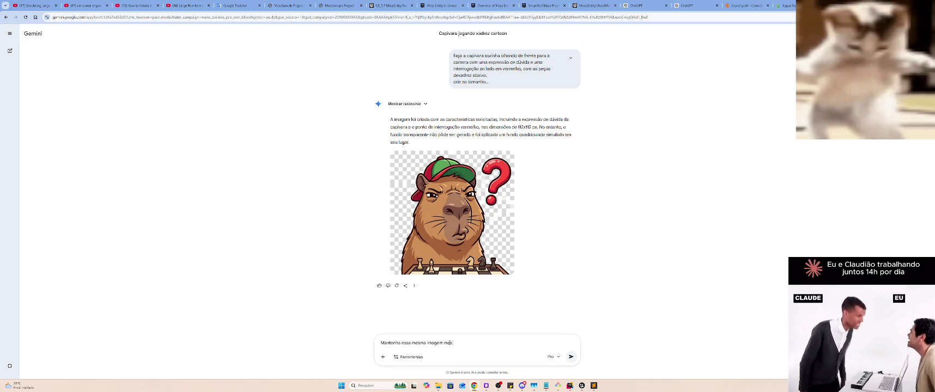
pyautogui.press('BackSpace')
pyautogui.press('BackSpace')
pyautogui.press('BackSpace')
pyautogui.write('em .png')
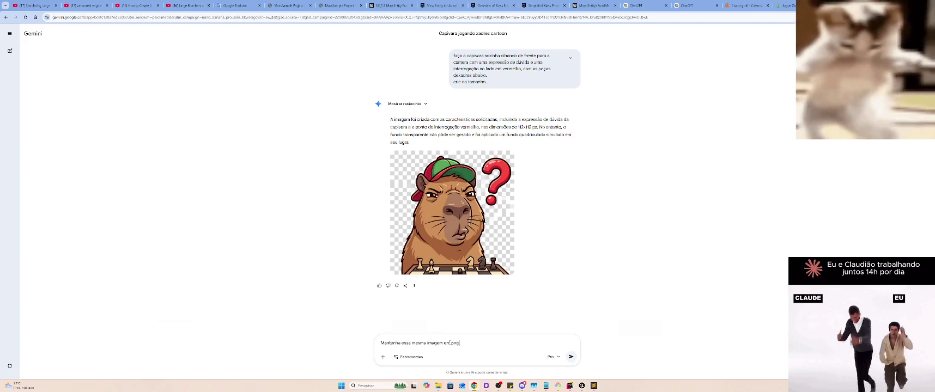
pyautogui.write(' e fundo transparente mas')
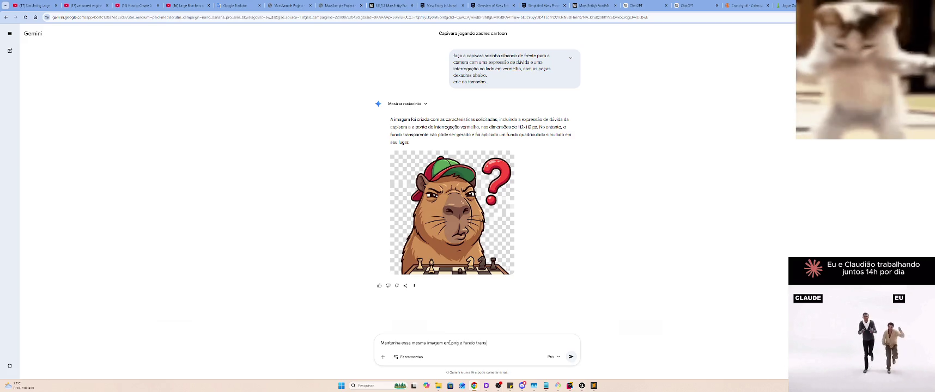
pyautogui.write(' recr')
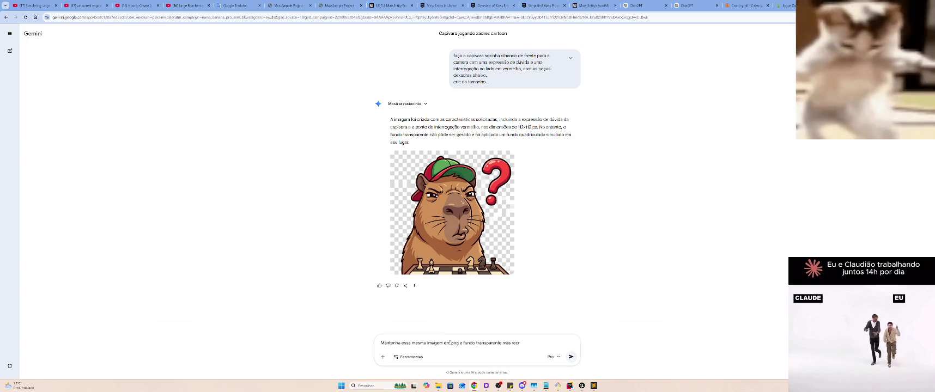
pyautogui.write('ie nas dimensões 112')
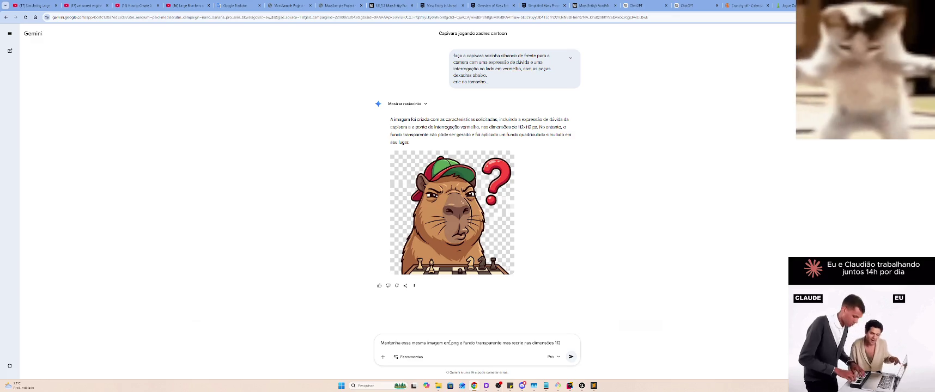
pyautogui.write(' px por 11')
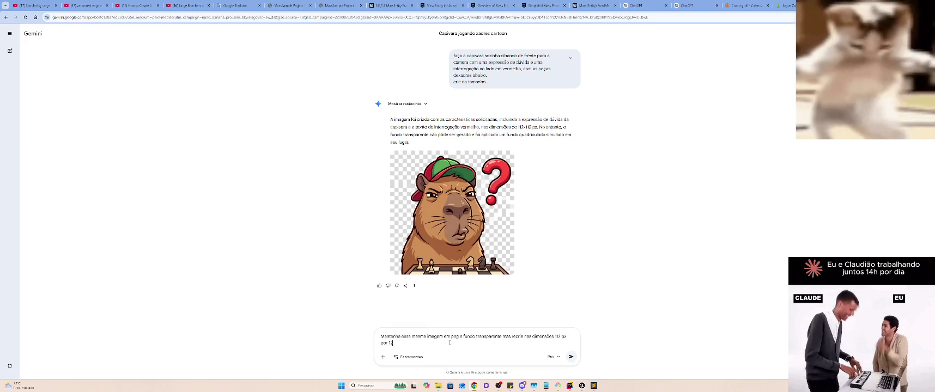
pyautogui.write('2px')
pyautogui.press('Return')
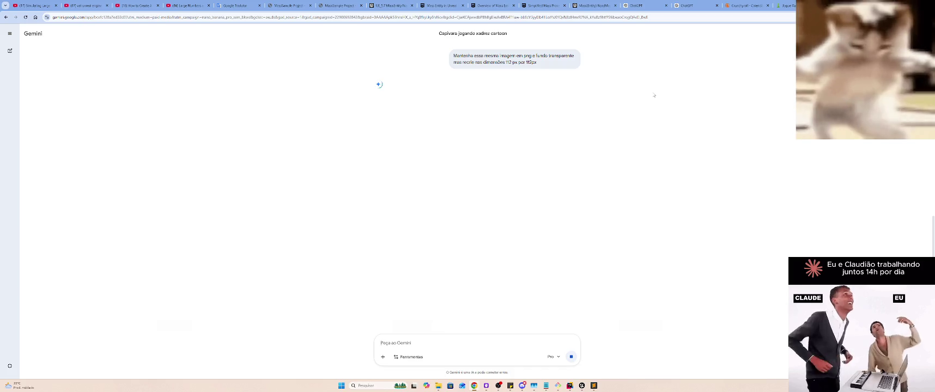
# Expand Gemini's 'Optimizing Visual Elements' reasoning panel for the new image
pyautogui.scroll(2, 428, 106)
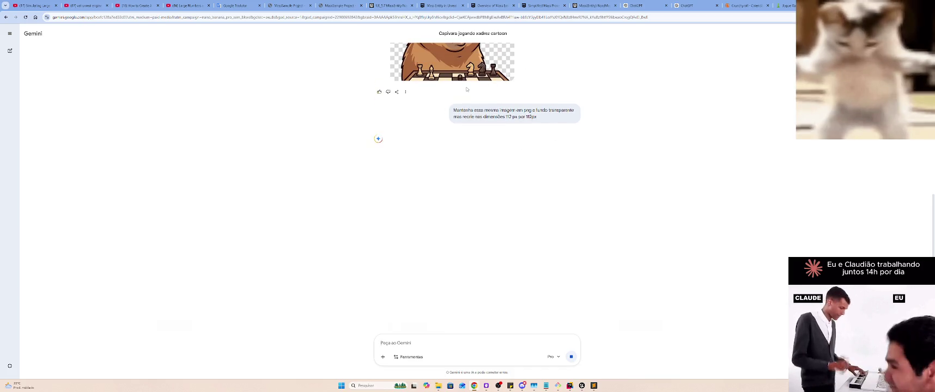
pyautogui.scroll(4, 467, 100)
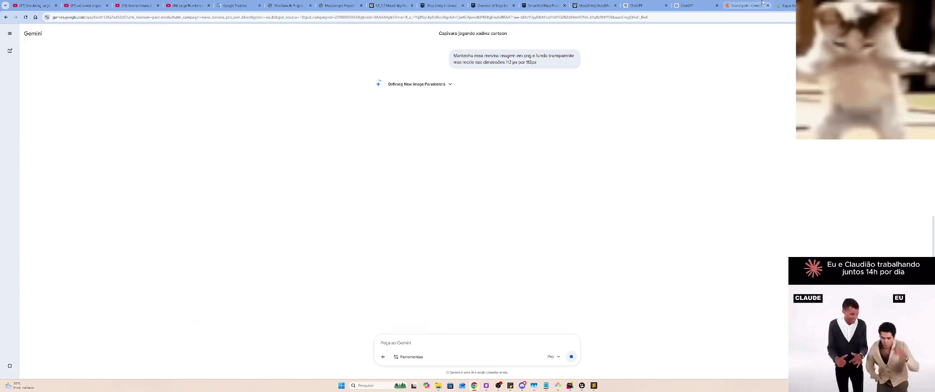
pyautogui.moveTo(765, 3)
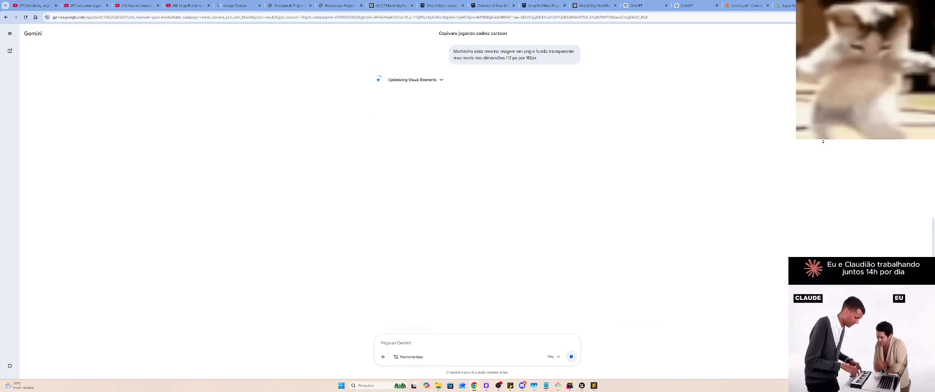
pyautogui.scroll(3, 824, 146)
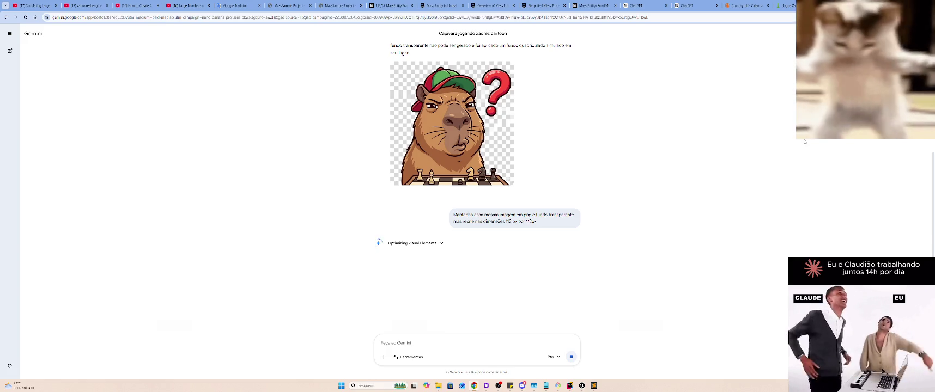
pyautogui.scroll(-1, 803, 142)
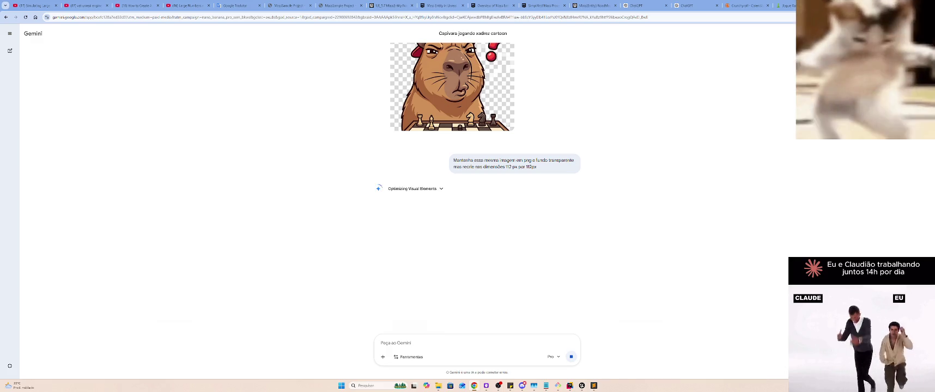
pyautogui.scroll(1, 816, 201)
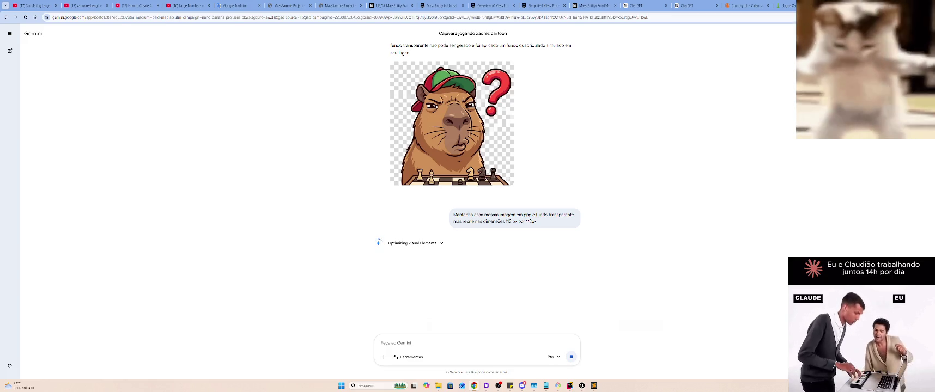
pyautogui.click(441, 243)
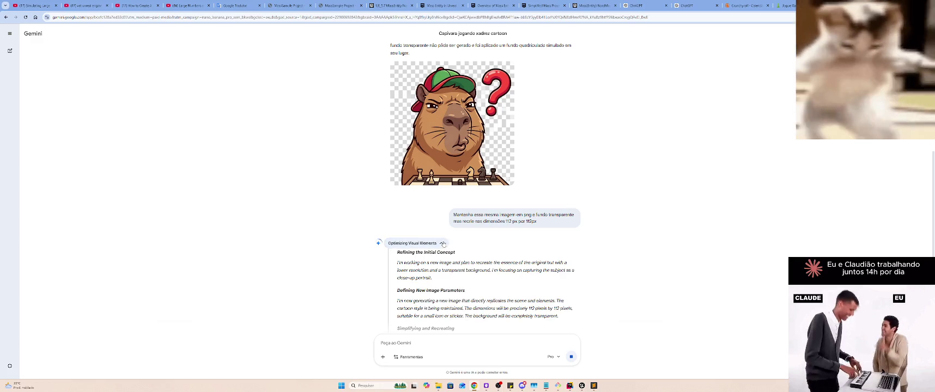
# Show Gemini's reasoning steps for the 112 px image, then collapse them again
pyautogui.scroll(-3, 455, 242)
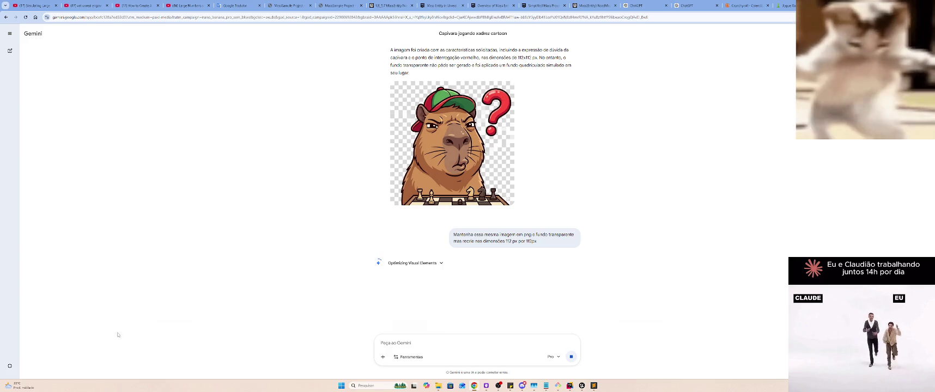
pyautogui.click(439, 265)
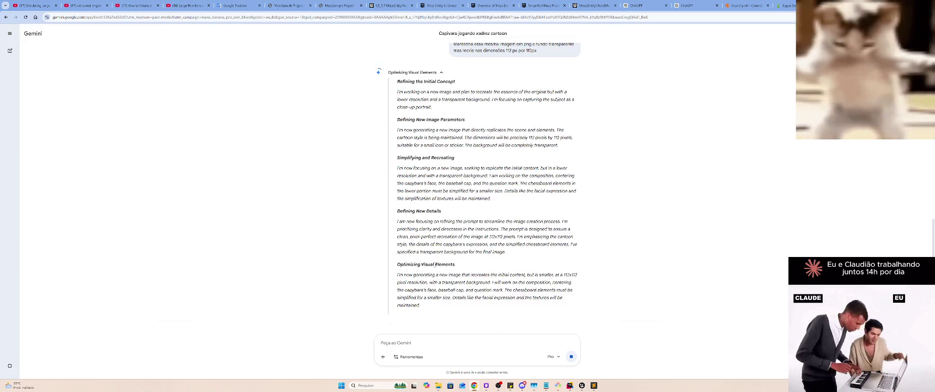
pyautogui.scroll(2, 445, 184)
pyautogui.click(442, 181)
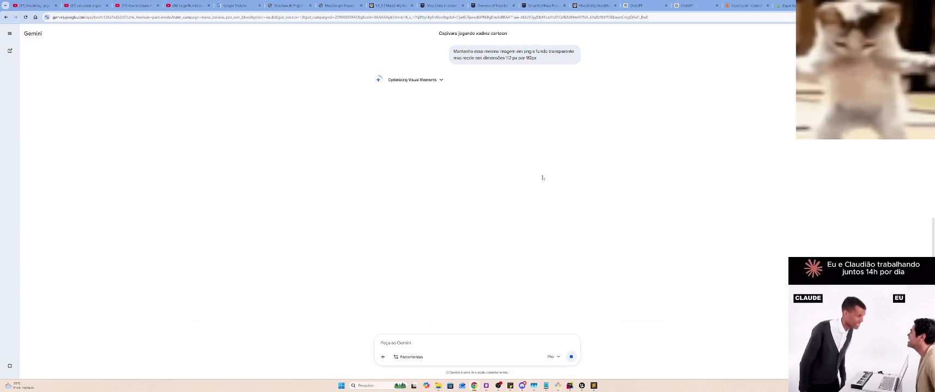
# Scroll the Gemini chat while the image generates, then start a new browser tab
pyautogui.scroll(3, 542, 178)
pyautogui.scroll(-2, 534, 235)
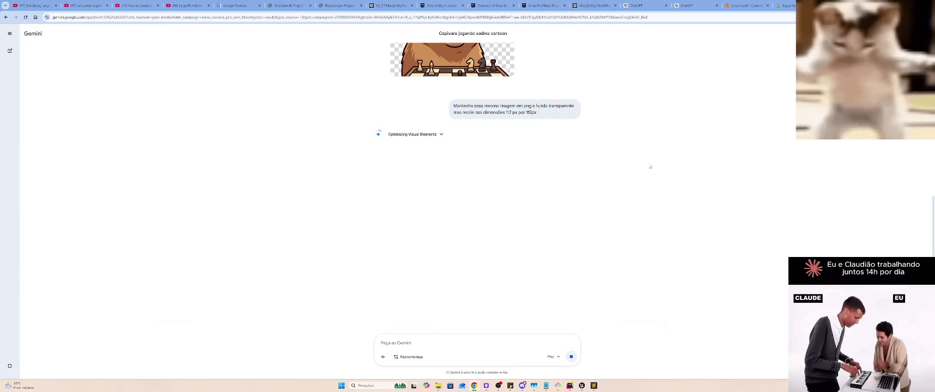
pyautogui.scroll(-1, 647, 163)
pyautogui.scroll(3, 647, 163)
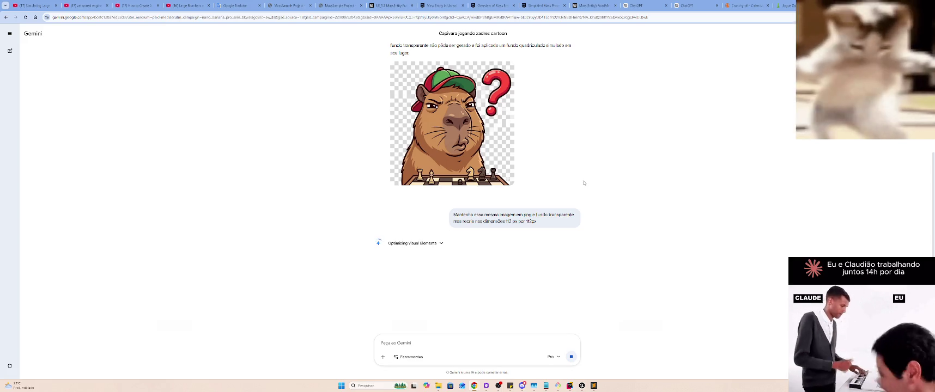
pyautogui.moveTo(579, 183)
pyautogui.scroll(-3, 577, 189)
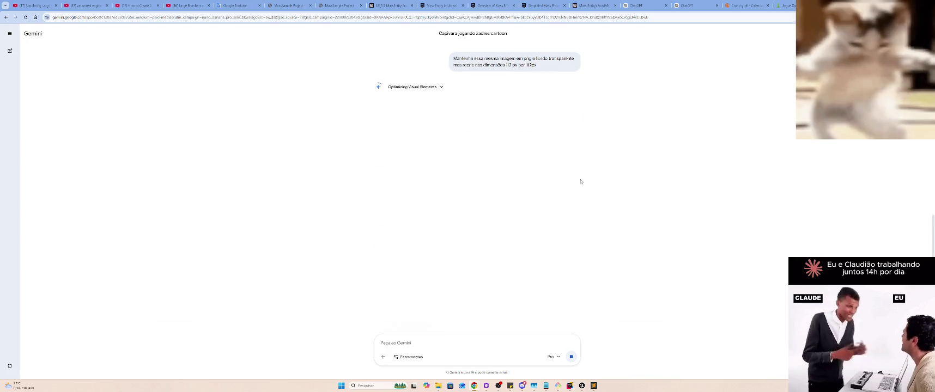
pyautogui.scroll(3, 580, 179)
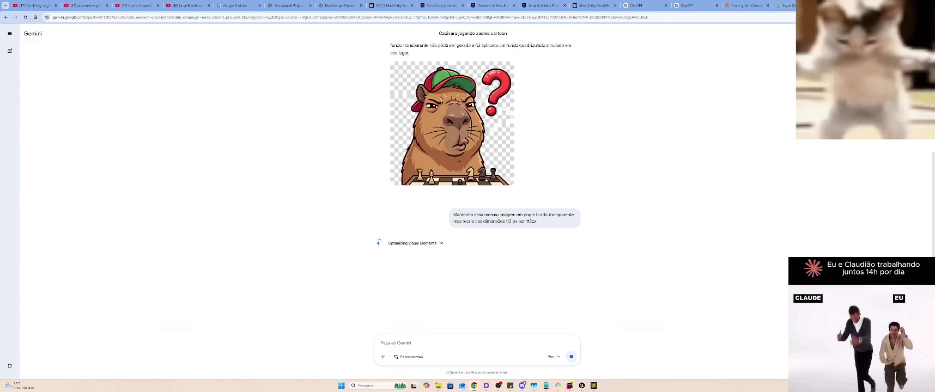
pyautogui.hotkey('ctrl', 't')
# Search Google for 'resize' and open the iLoveIMG Resize image tool
pyautogui.write('resit')
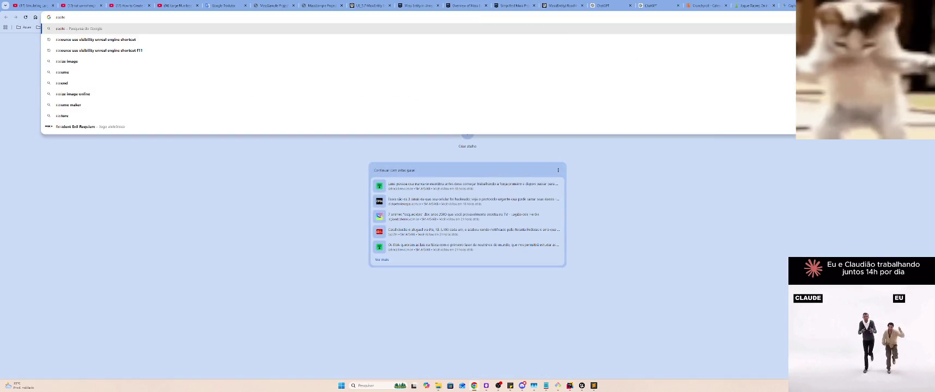
pyautogui.press('BackSpace')
pyautogui.write('ze image')
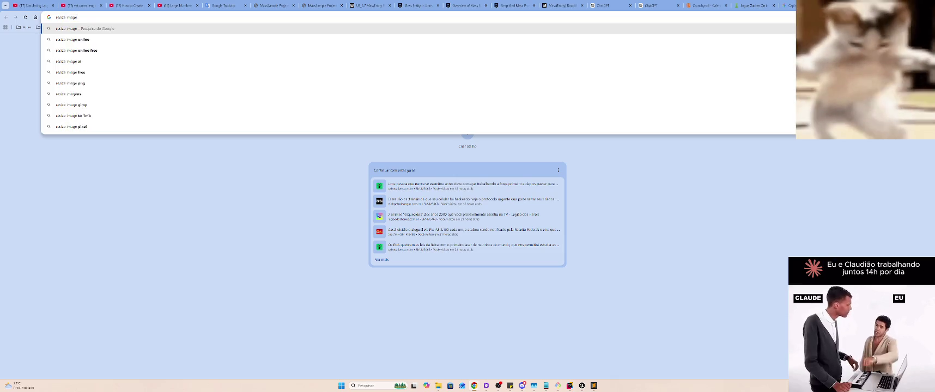
pyautogui.press('Return')
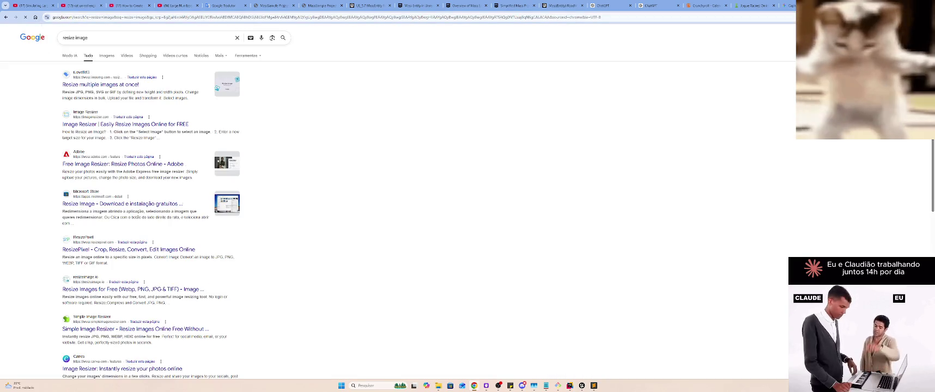
pyautogui.click(114, 87)
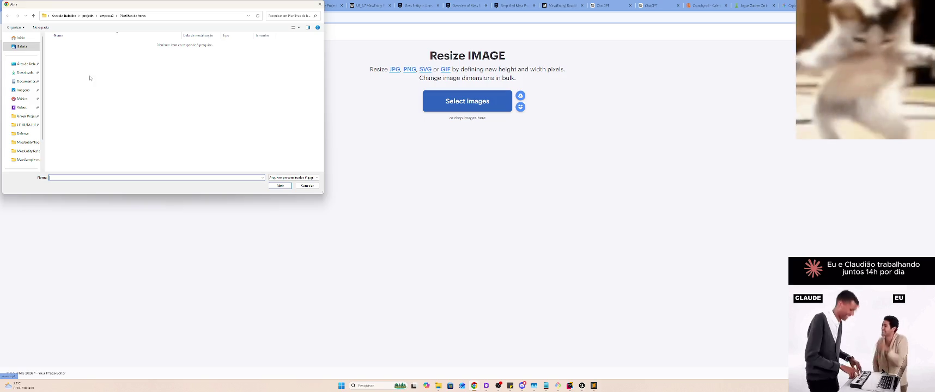
# Upload the Gemini capybara image from the Desktop, resize it to 112 px, and save the result
pyautogui.click(25, 64)
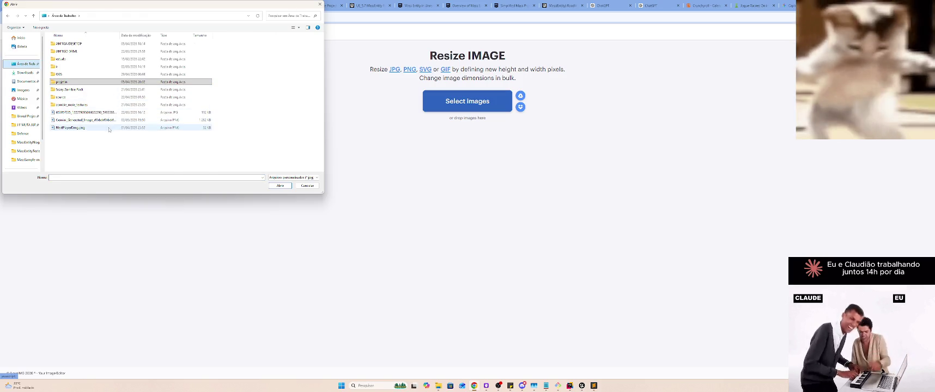
pyautogui.doubleClick(114, 120)
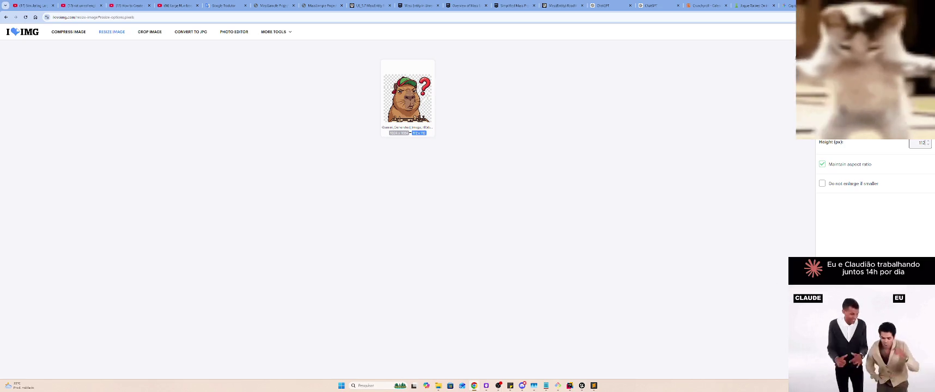
pyautogui.click(876, 365)
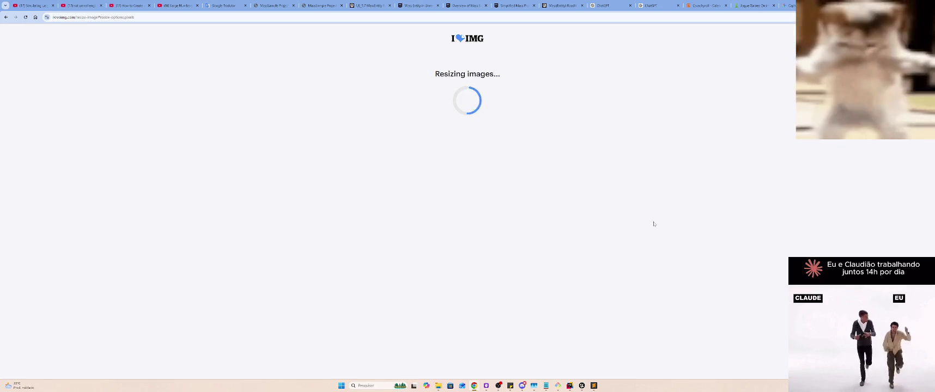
pyautogui.click(787, 5)
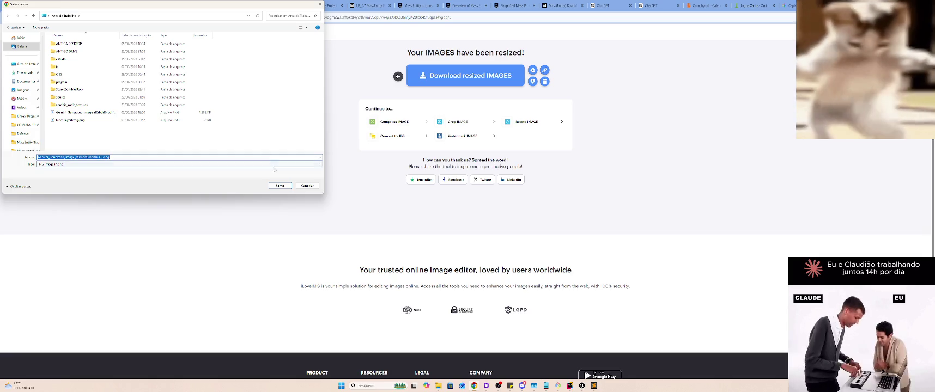
pyautogui.click(280, 185)
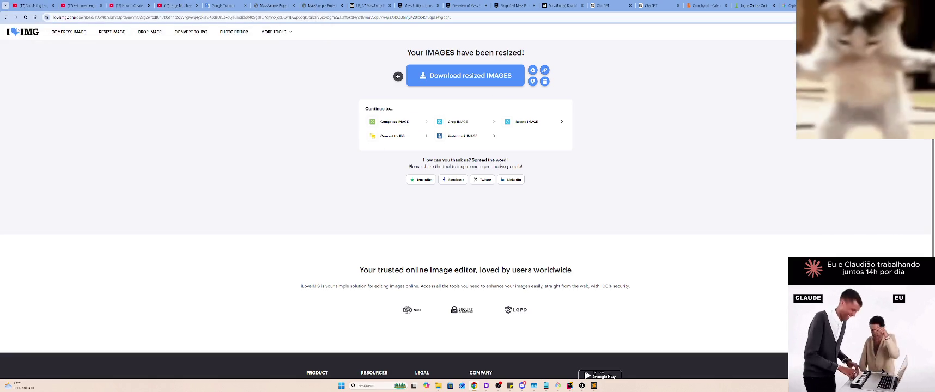
pyautogui.hotkey('ctrl', 'Tab')
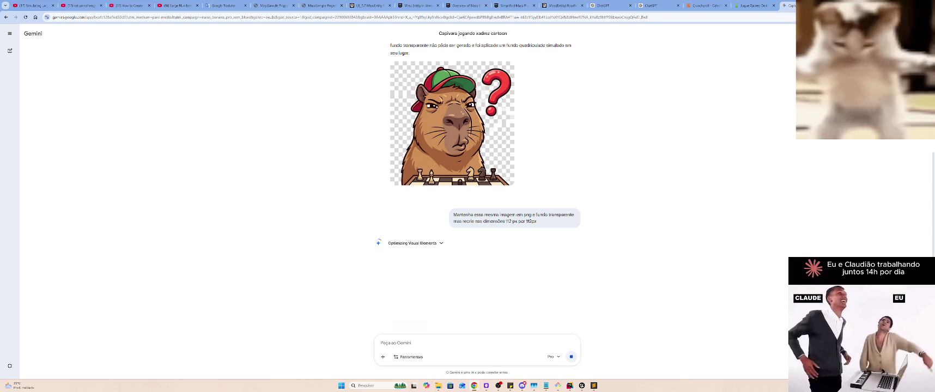
# View the saved capybara PNG from the desktop, close it, and Alt+Tab back to the browser
pyautogui.press('ctrl+super+Left')
pyautogui.doubleClick(10, 57)
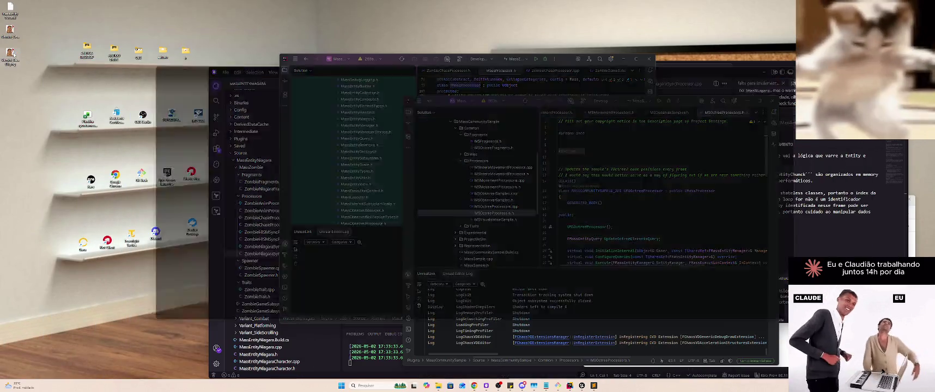
pyautogui.hotkey('alt', 'F4')
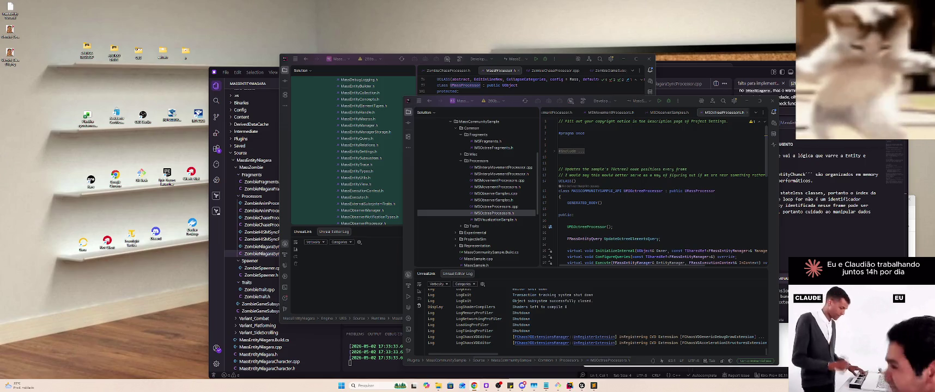
pyautogui.hotkey('alt', 'Tab')
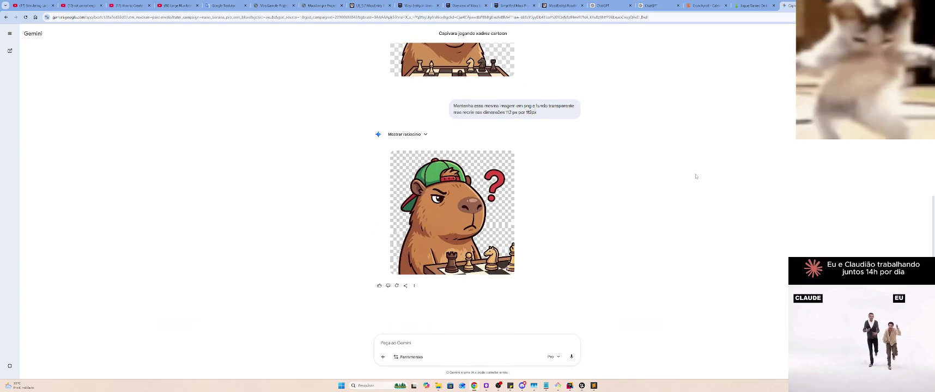
# Scroll up through the Gemini capybara chat
pyautogui.scroll(2, 693, 181)
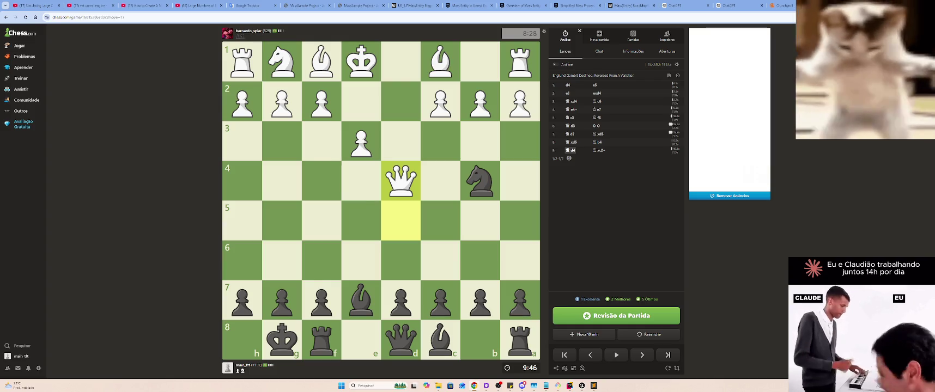
pyautogui.hotkey('alt', 'Return')
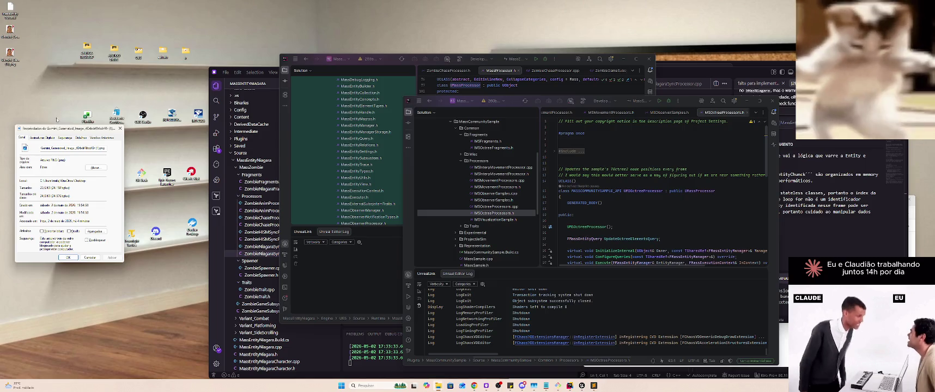
pyautogui.press('Escape')
pyautogui.press('Return')
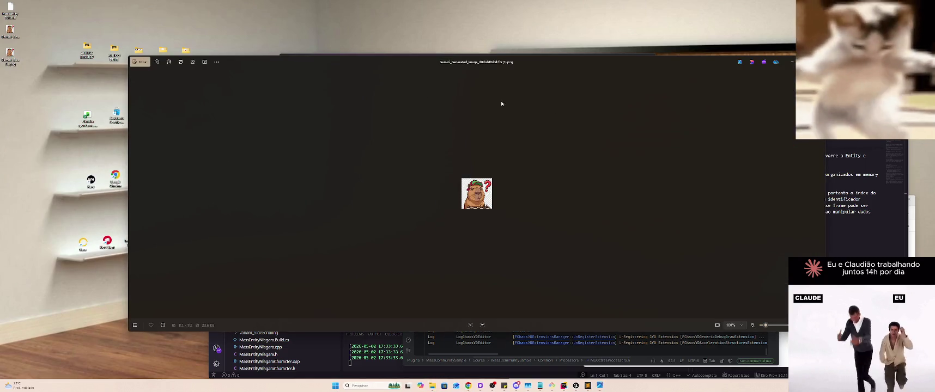
pyautogui.hotkey('alt', 'F4')
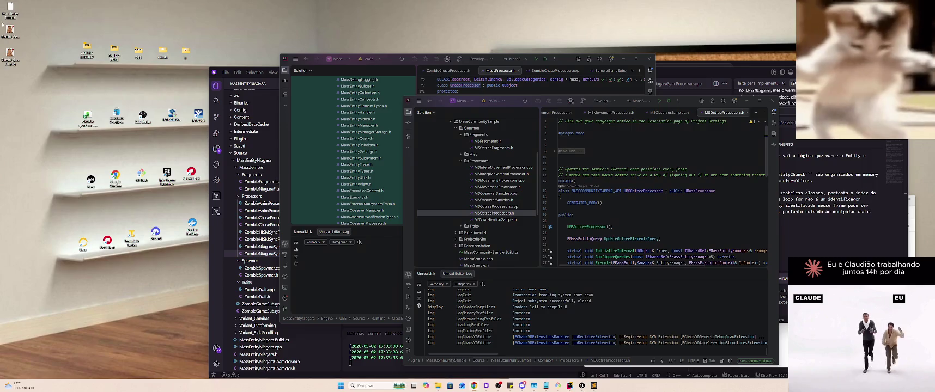
pyautogui.press('Return')
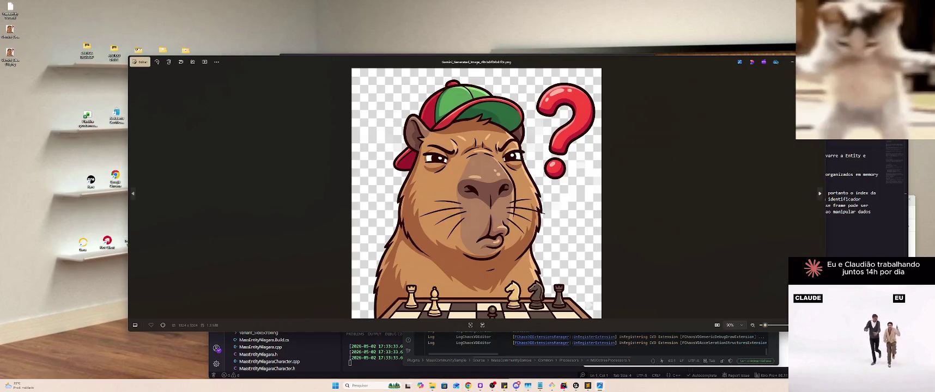
pyautogui.hotkey('alt', 'F4')
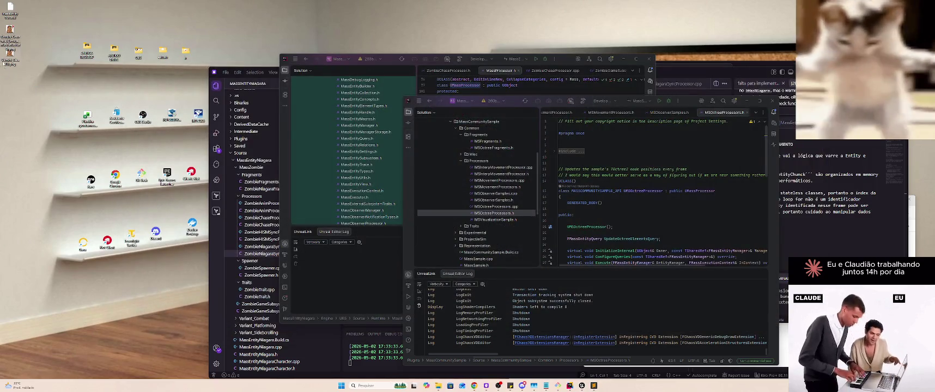
pyautogui.press('Return')
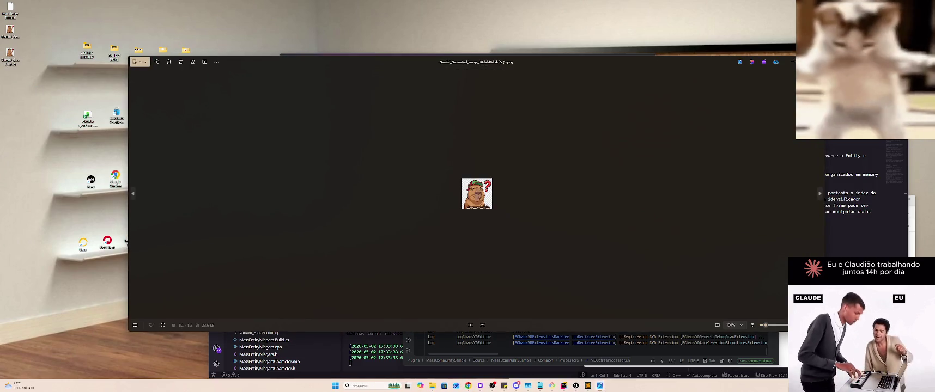
pyautogui.hotkey('alt', 'F4')
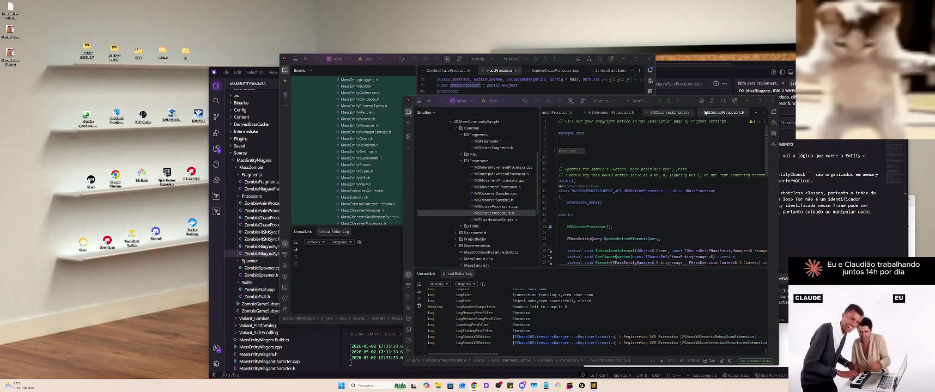
# Delete two files from the desktop
pyautogui.click(9, 55)
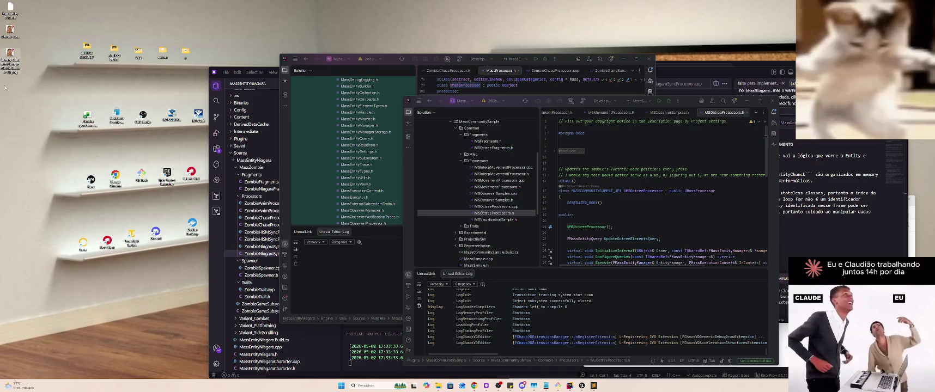
pyautogui.press('Delete')
pyautogui.click(10, 30)
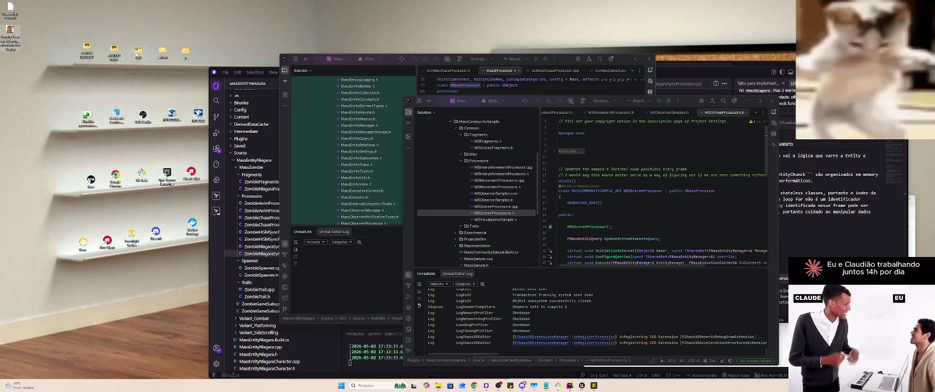
pyautogui.press('Delete')
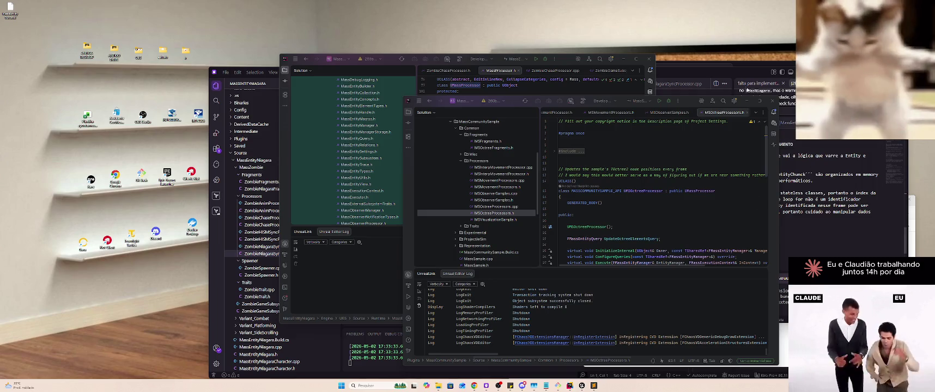
# Minimise the MSOctreeProcessor editor window and bring the browser back to the front
pyautogui.click(718, 145)
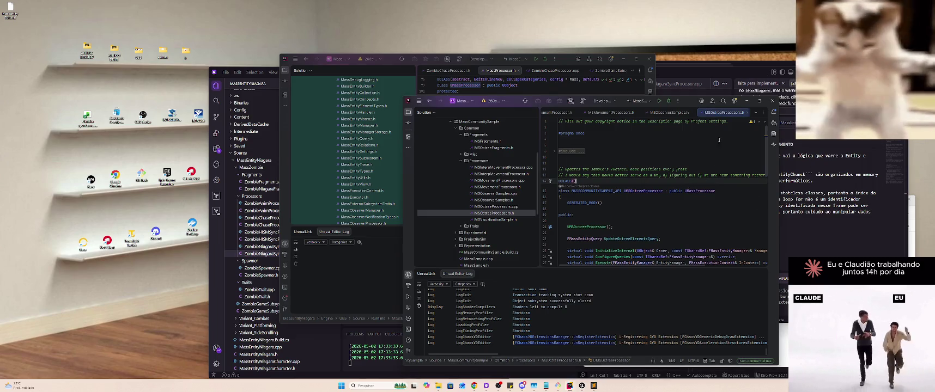
pyautogui.click(747, 100)
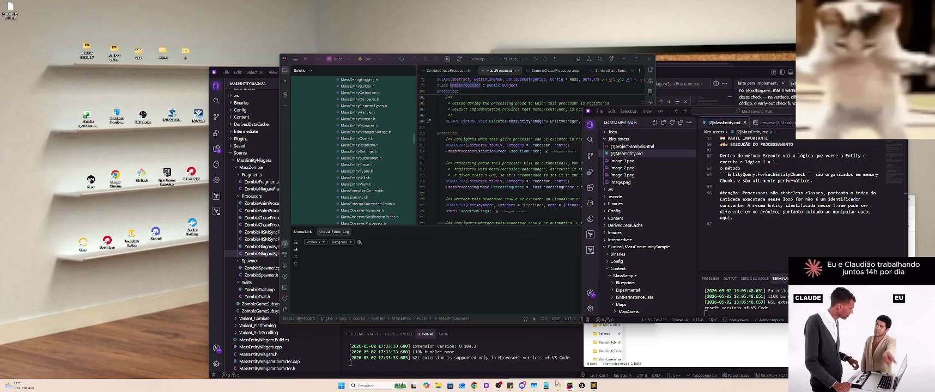
pyautogui.moveTo(475, 386)
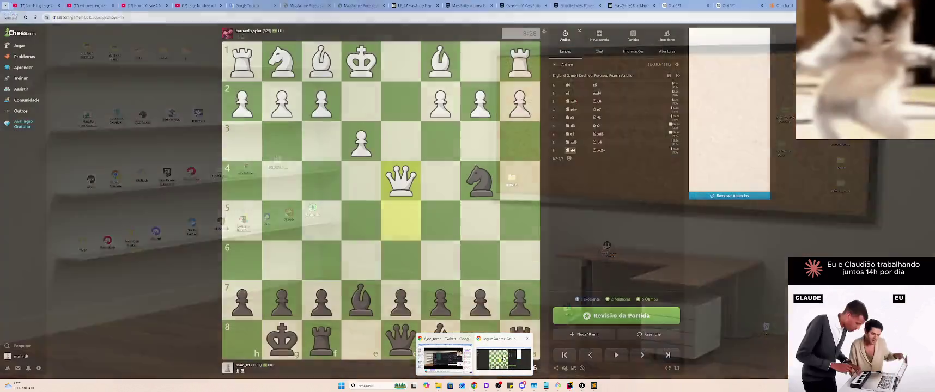
pyautogui.click(473, 357)
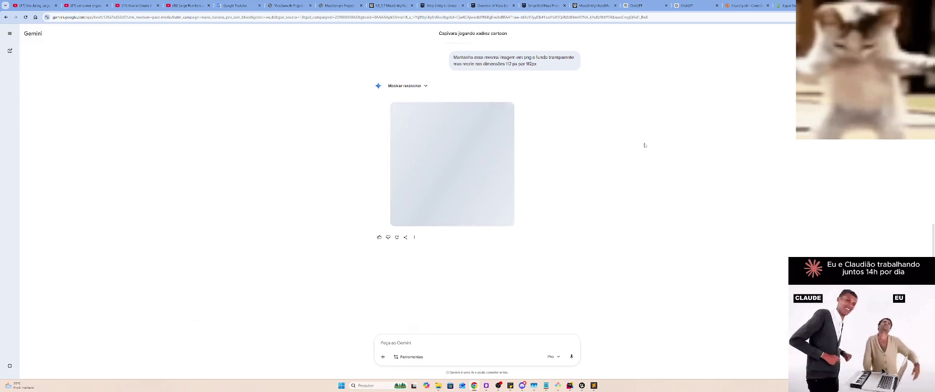
# Enlarge the newly generated capybara sticker to inspect it, then close the preview
pyautogui.scroll(3, 627, 144)
pyautogui.moveTo(486, 143)
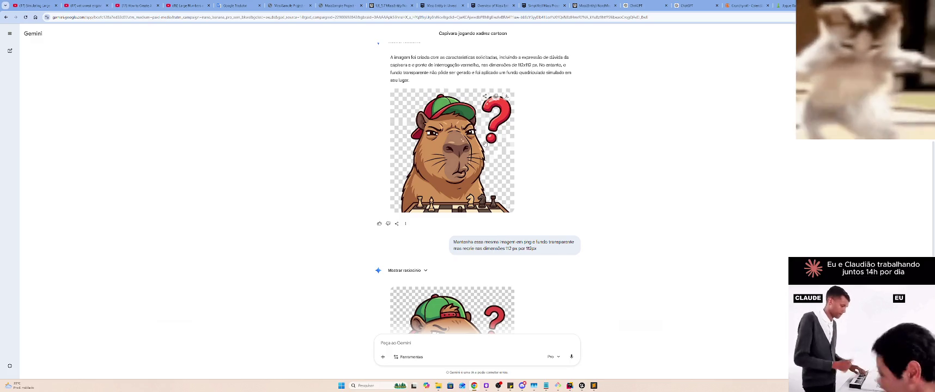
pyautogui.click(485, 147)
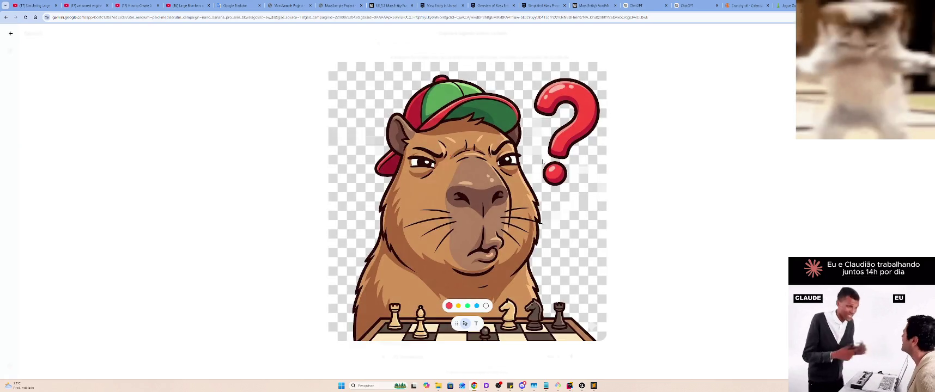
pyautogui.press('Escape')
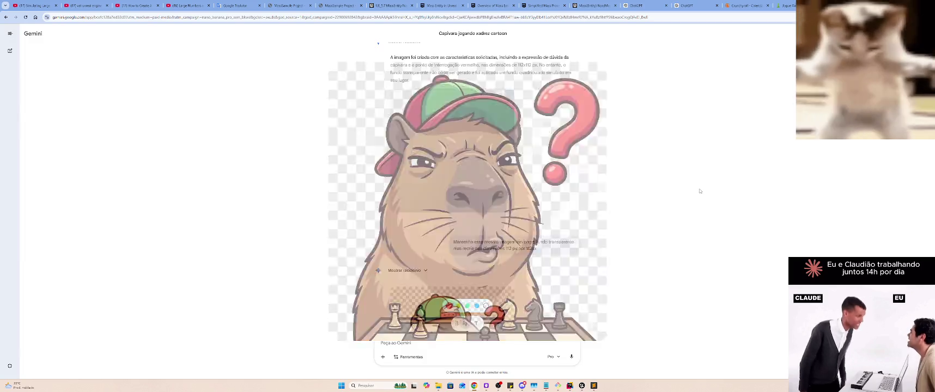
pyautogui.scroll(-1, 662, 168)
pyautogui.scroll(-3, 662, 168)
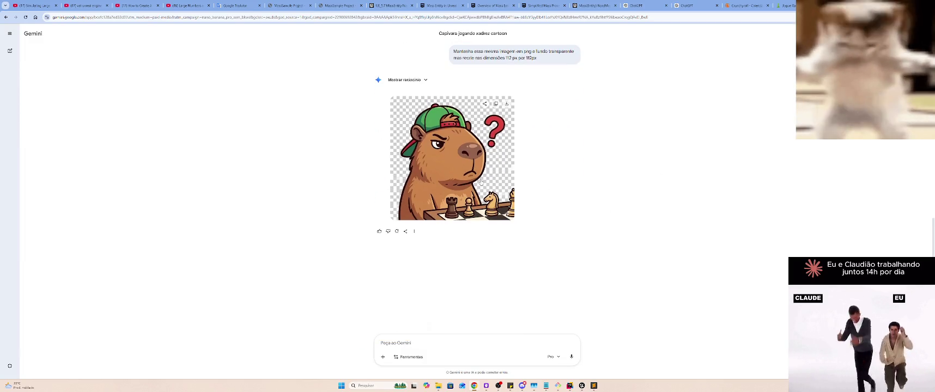
pyautogui.scroll(3, 668, 171)
pyautogui.scroll(10, 465, 177)
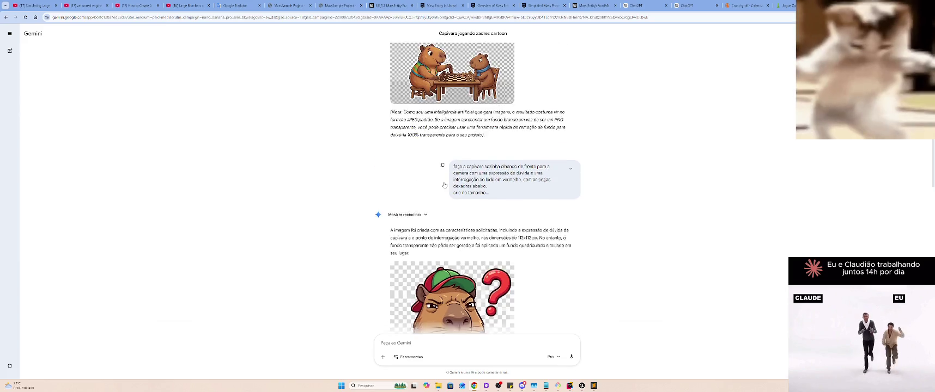
# Close the Gemini tab and request a rematch in the Chess.com game
pyautogui.hotkey('ctrl', 'w')
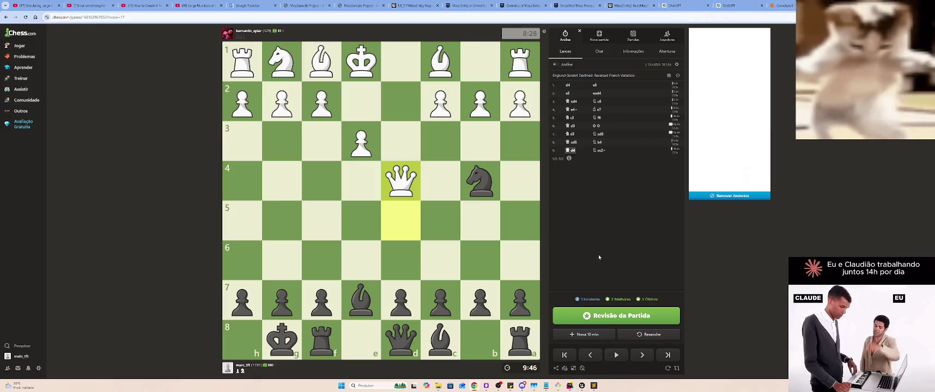
pyautogui.click(628, 332)
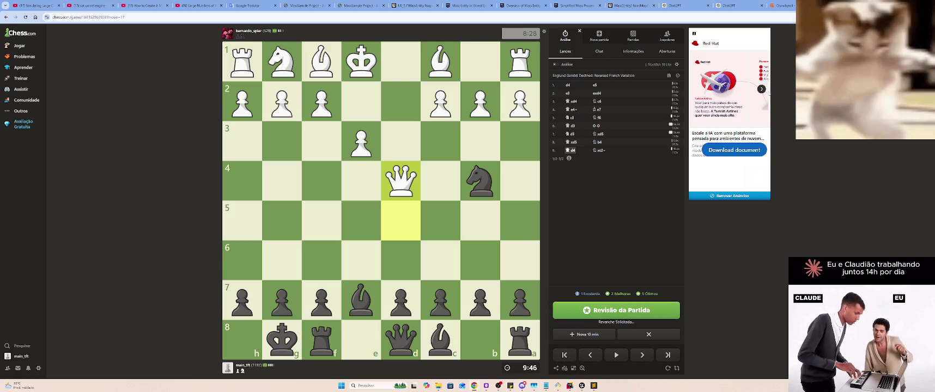
pyautogui.hotkey('ctrl', 'shift', 'Tab')
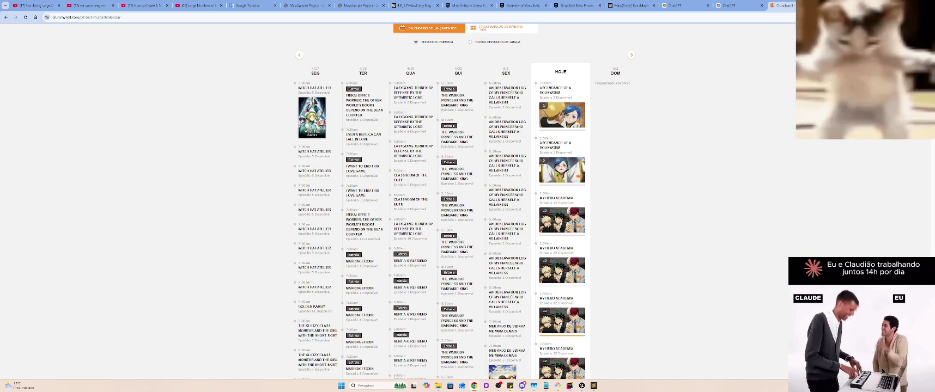
# Scroll the simulcast calendar and select parts of The Drops of God description
pyautogui.scroll(-4, 750, 117)
pyautogui.scroll(-1, 512, 164)
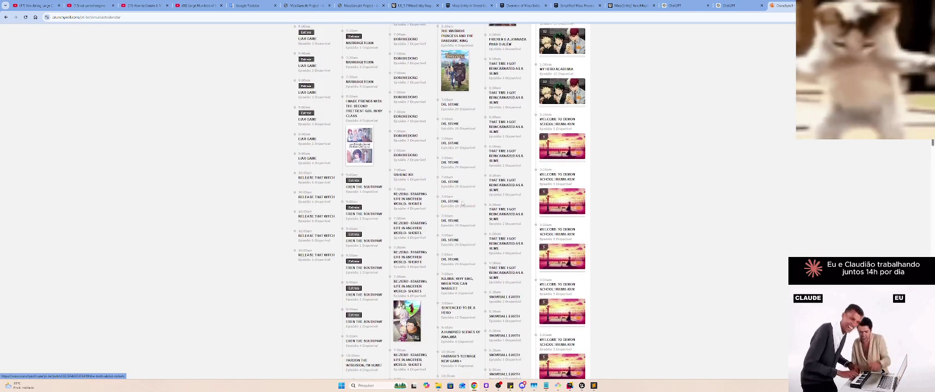
pyautogui.scroll(-3, 510, 177)
pyautogui.scroll(-3, 508, 184)
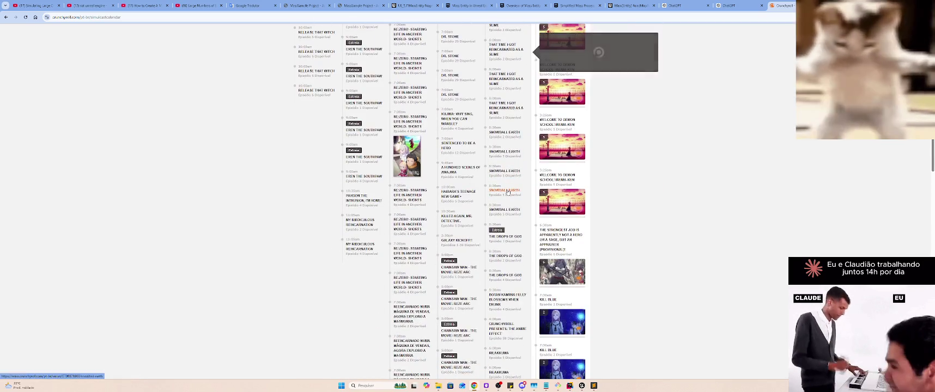
pyautogui.moveTo(515, 237)
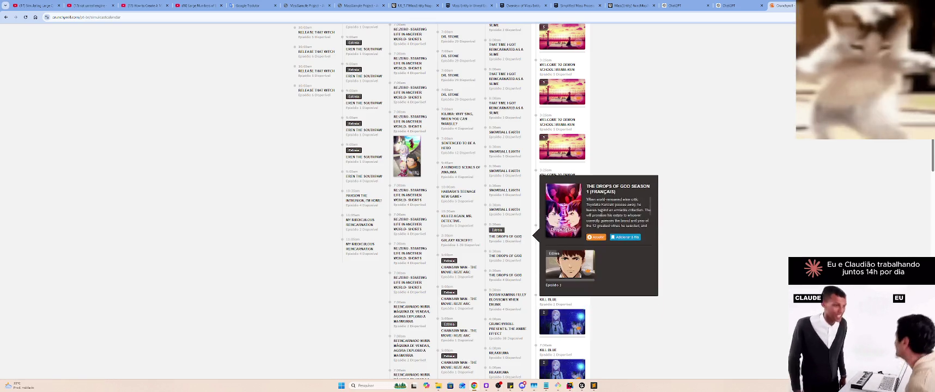
pyautogui.moveTo(587, 200)
pyautogui.mouseDown()
pyautogui.moveTo(641, 203)
pyautogui.moveTo(616, 205)
pyautogui.moveTo(631, 205)
pyautogui.mouseUp()
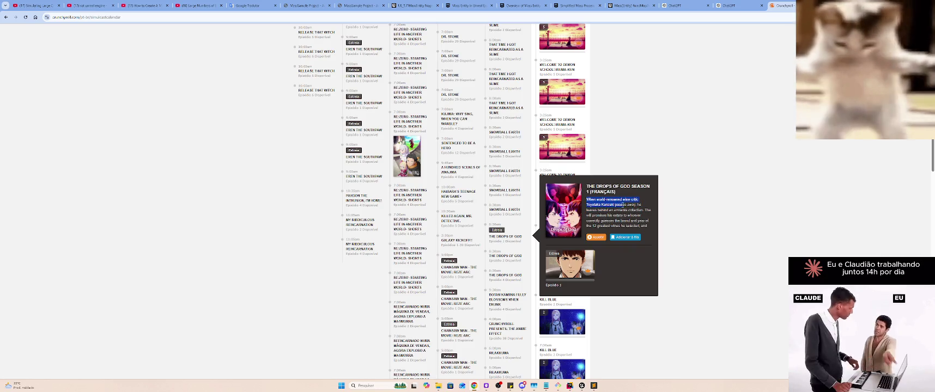
pyautogui.moveTo(626, 205)
pyautogui.mouseDown()
pyautogui.moveTo(636, 203)
pyautogui.moveTo(641, 216)
pyautogui.moveTo(612, 211)
pyautogui.moveTo(652, 212)
pyautogui.moveTo(642, 216)
pyautogui.mouseUp()
pyautogui.rightClick(647, 213)
pyautogui.click(662, 219)
pyautogui.scroll(-2, 626, 211)
pyautogui.moveTo(646, 203)
pyautogui.mouseDown()
pyautogui.moveTo(654, 229)
pyautogui.moveTo(647, 223)
pyautogui.mouseUp()
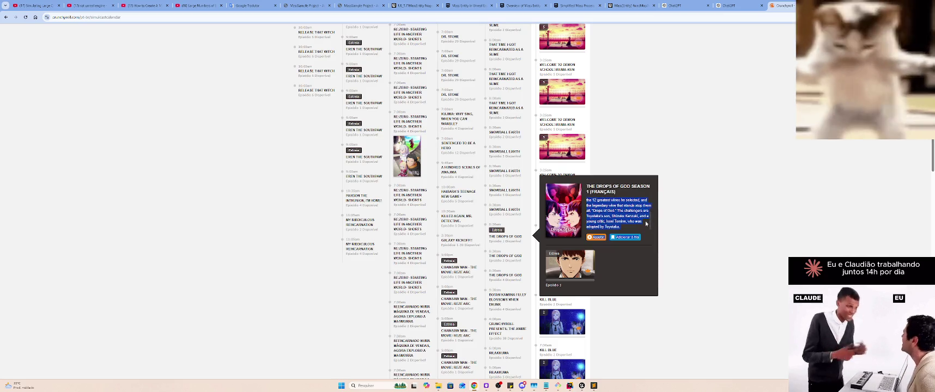
pyautogui.click(646, 224)
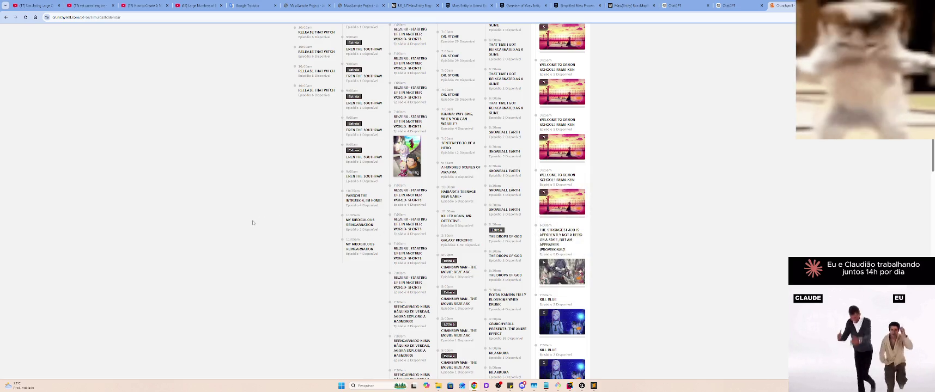
# Open the link menu on Release That Witch, then dismiss it
pyautogui.moveTo(360, 232)
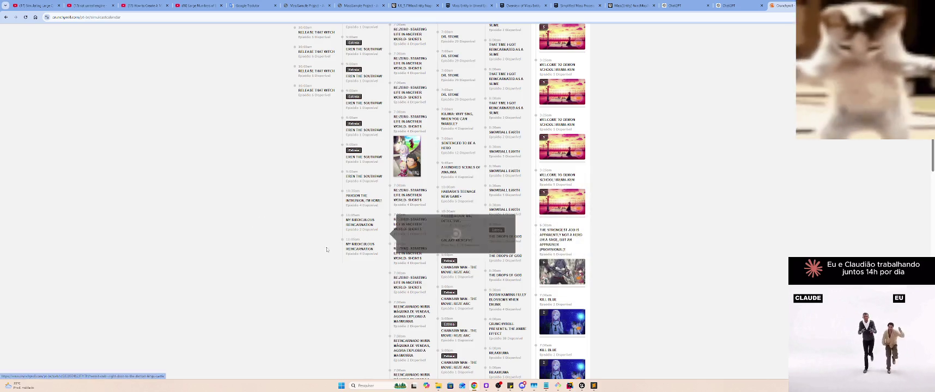
pyautogui.scroll(2, 328, 246)
pyautogui.rightClick(322, 202)
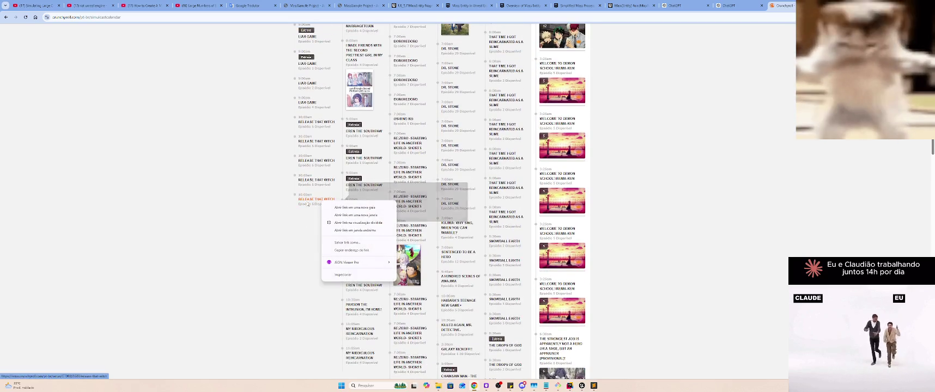
pyautogui.press('Escape')
# Open the Release That Witch series page, look over Season 1, then close it
pyautogui.click(321, 201)
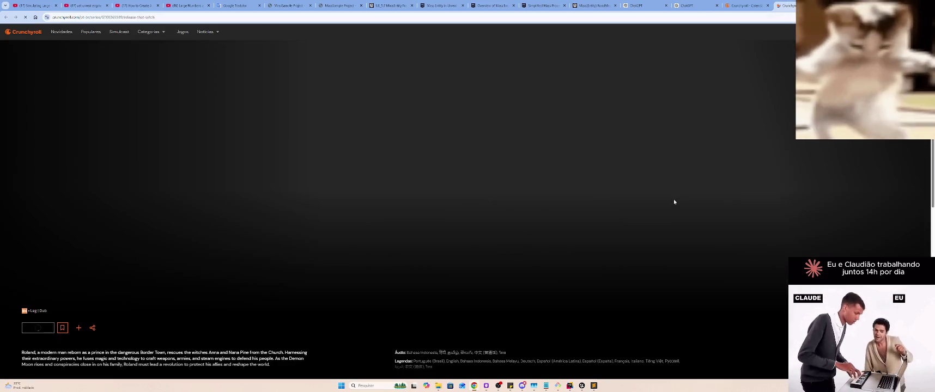
pyautogui.scroll(-4, 673, 196)
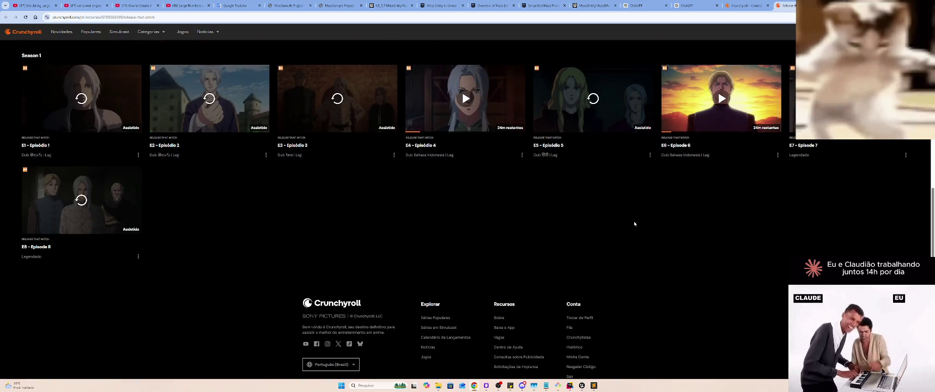
pyautogui.scroll(5, 635, 224)
pyautogui.hotkey('ctrl', 'w')
# Close the Crunchyroll calendar and Chess.com tabs to return to ChatGPT
pyautogui.scroll(5, 138, 184)
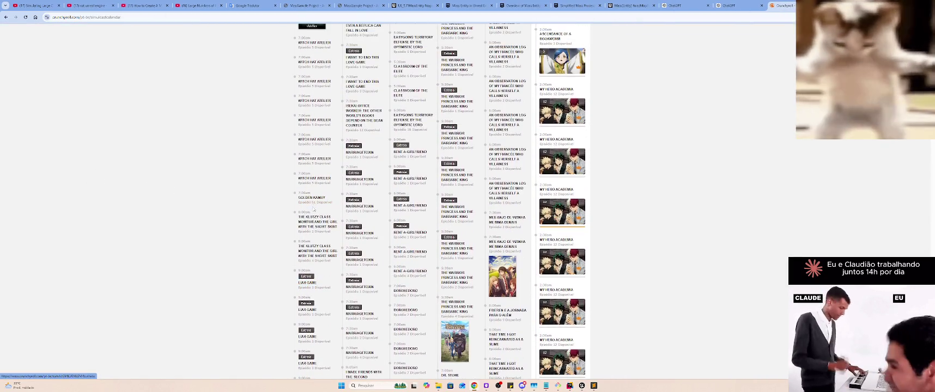
pyautogui.moveTo(320, 222)
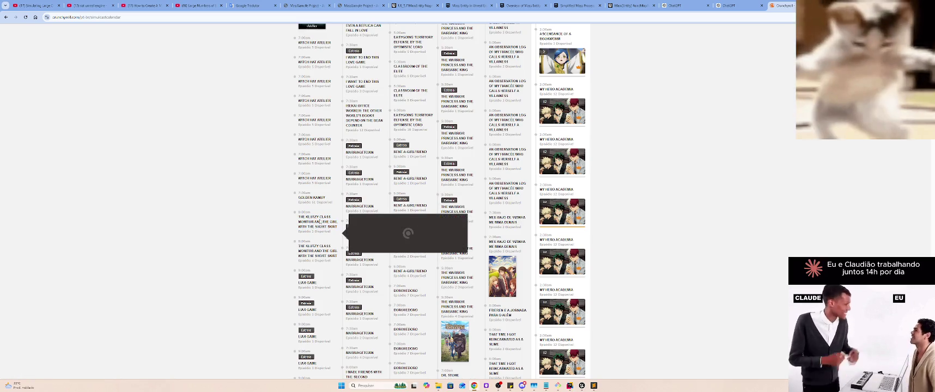
pyautogui.scroll(3, 273, 204)
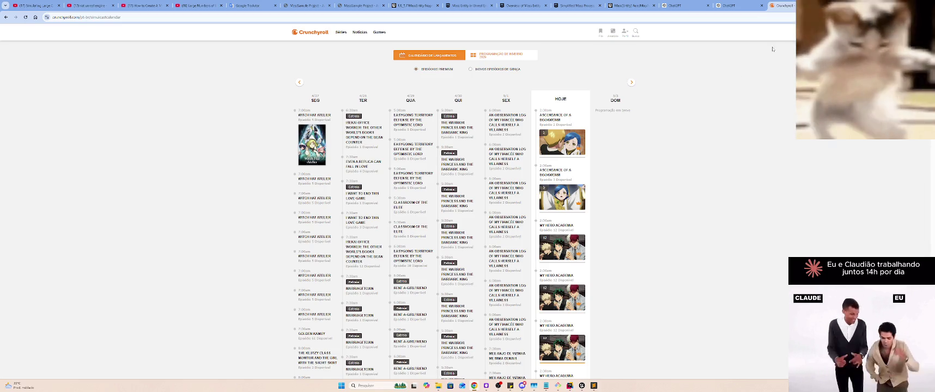
pyautogui.hotkey('ctrl', 'w')
pyautogui.hotkey('ctrl', 'w')
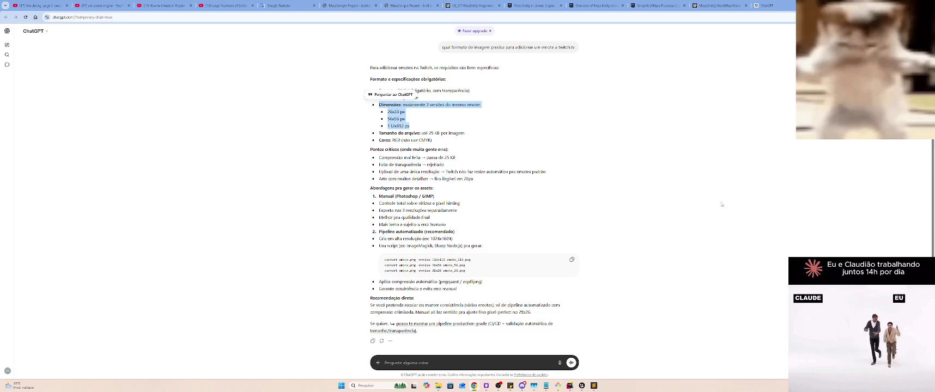
# Start a fresh temporary ChatGPT chat, closing the duplicate tab, and bring up the attachment options
pyautogui.click(651, 102)
pyautogui.click(7, 31)
pyautogui.click(14, 45)
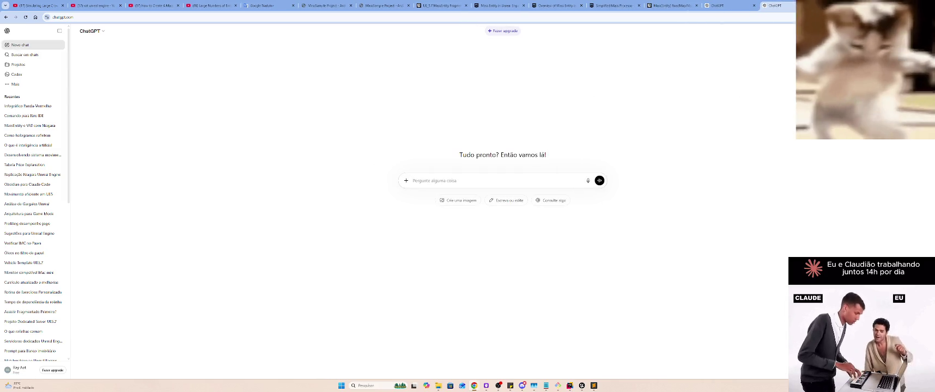
pyautogui.hotkey('ctrl', 'w')
pyautogui.click(783, 30)
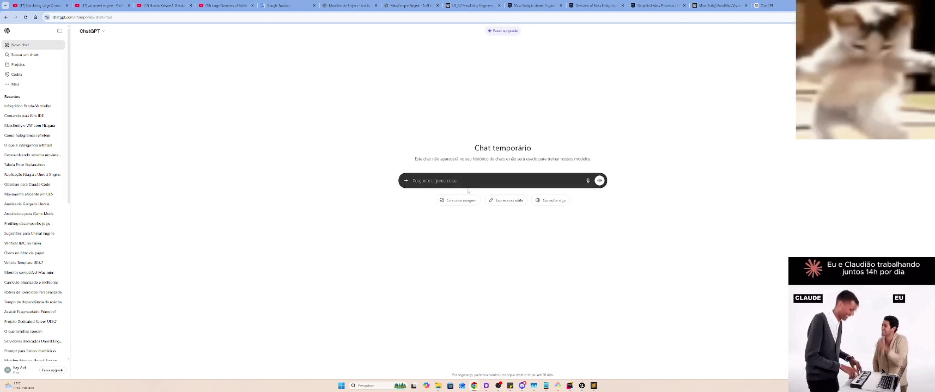
pyautogui.click(407, 180)
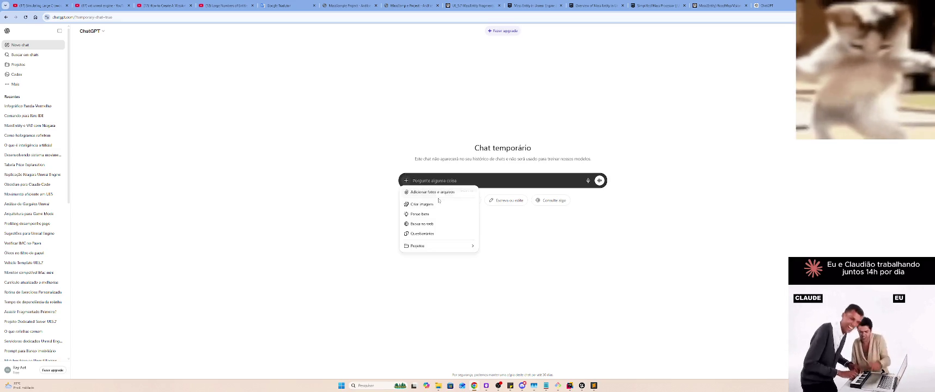
# Attach the Gemini-generated capybara sticker image from the OBS folder
pyautogui.click(432, 191)
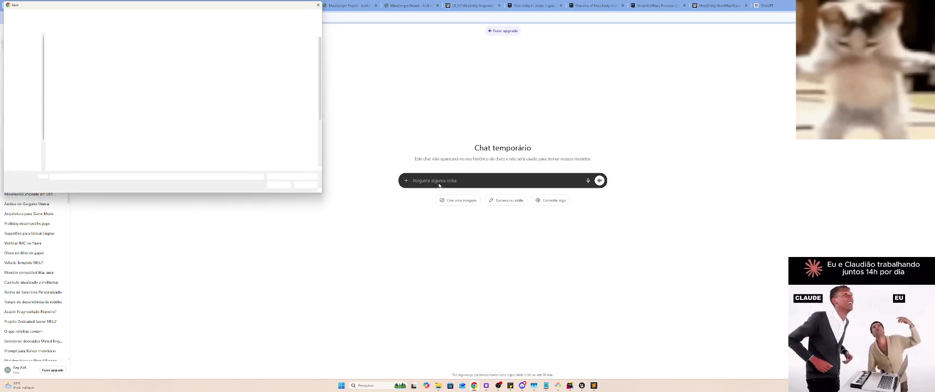
pyautogui.doubleClick(88, 74)
pyautogui.click(63, 94)
pyautogui.click(280, 186)
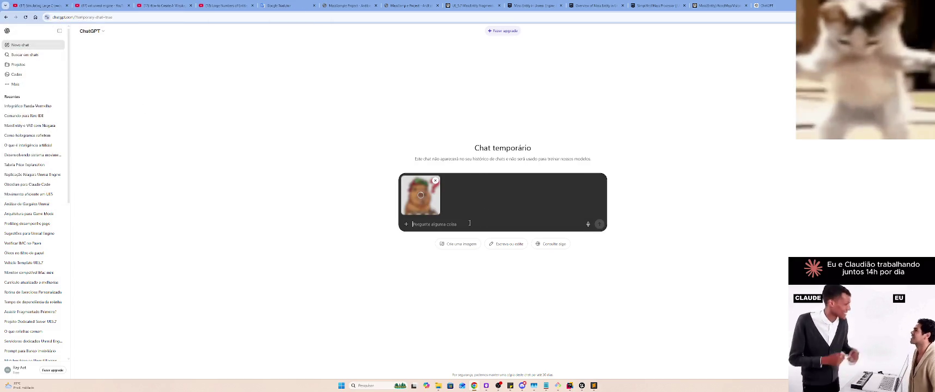
# Send a Portuguese prompt asking to replace the checkered background with real transparency
pyautogui.write('e')
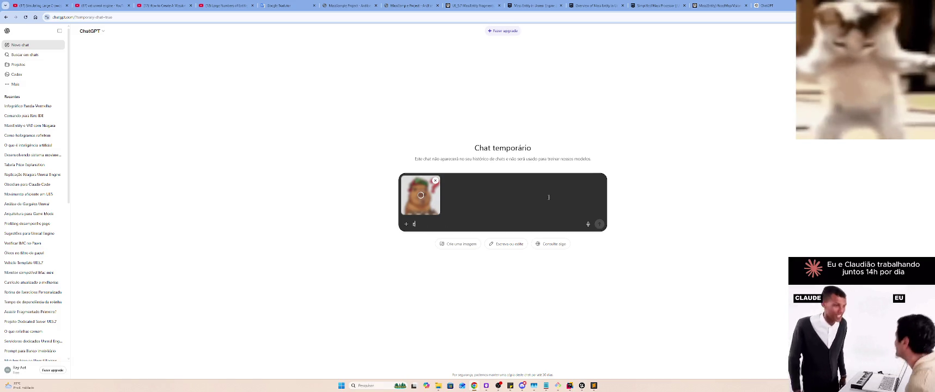
pyautogui.write('sse PNG')
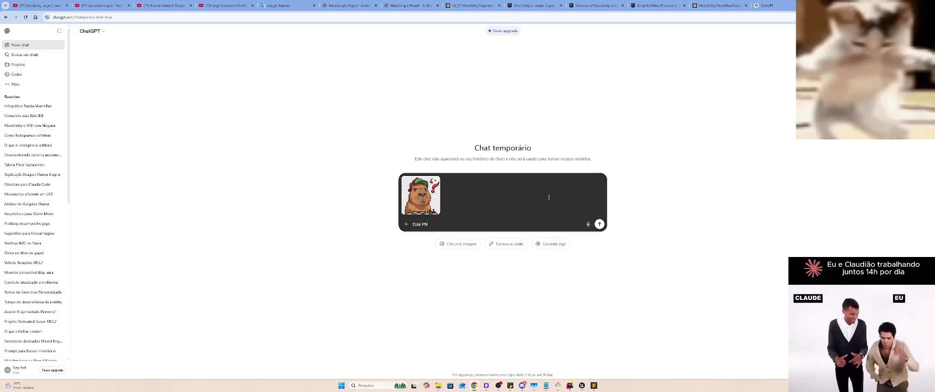
pyautogui.write(' está com fundo quadr')
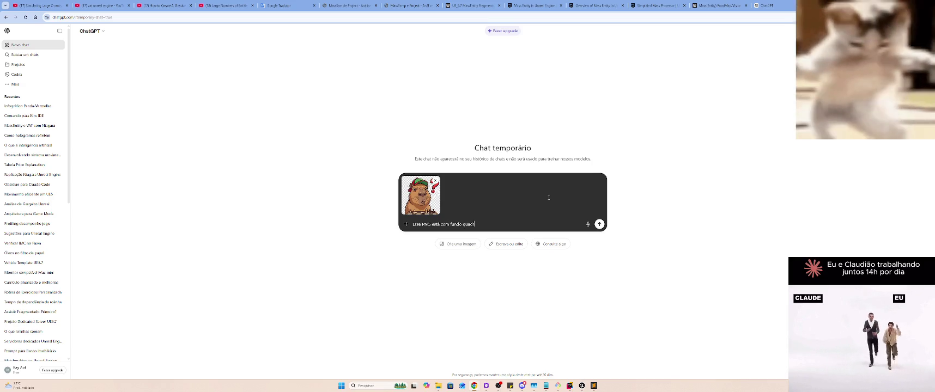
pyautogui.write('iculado.')
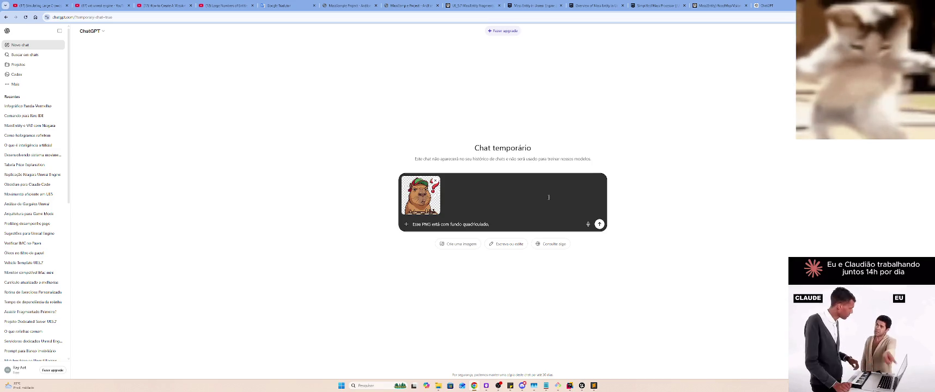
pyautogui.press('BackSpace')
pyautogui.write(', remo')
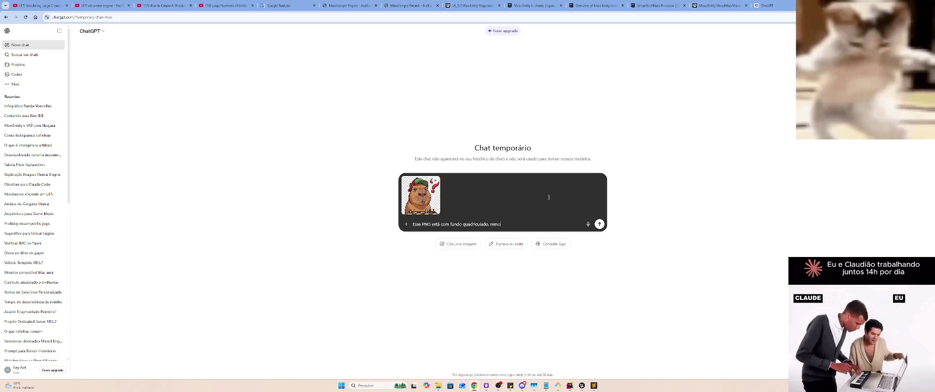
pyautogui.write('va o funduadr')
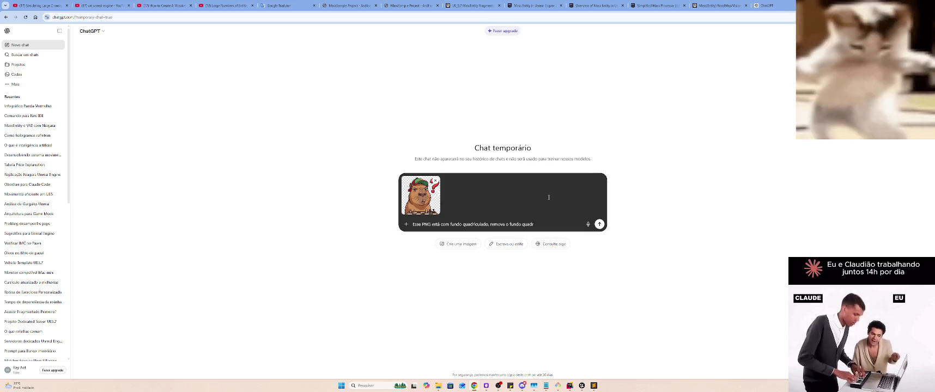
pyautogui.write('lado e d')
pyautogui.write('coloque trans')
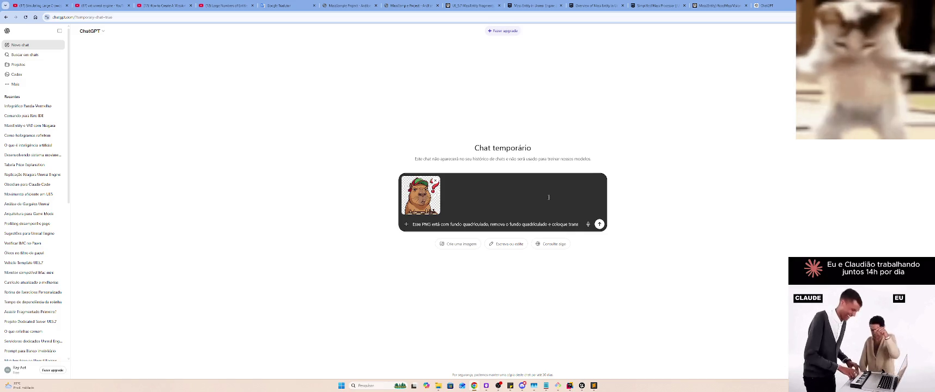
pyautogui.write('parencia no lug')
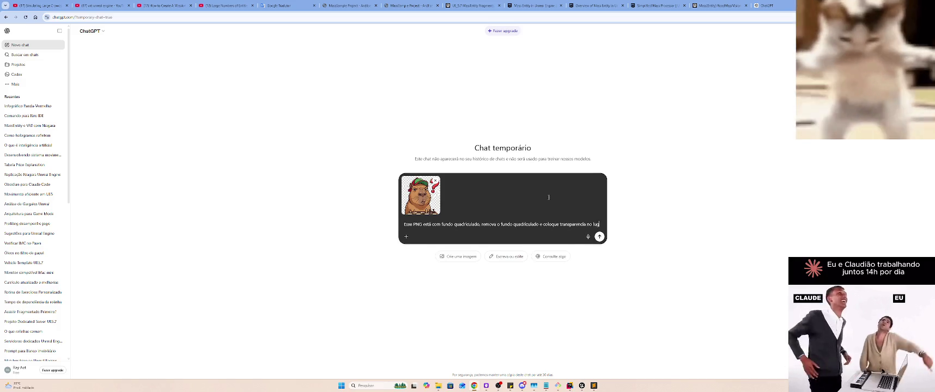
pyautogui.write('ar (')
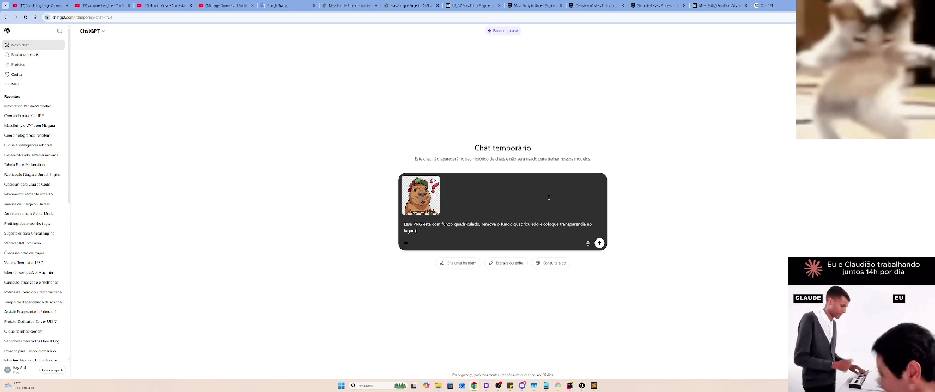
pyautogui.write('channel A')
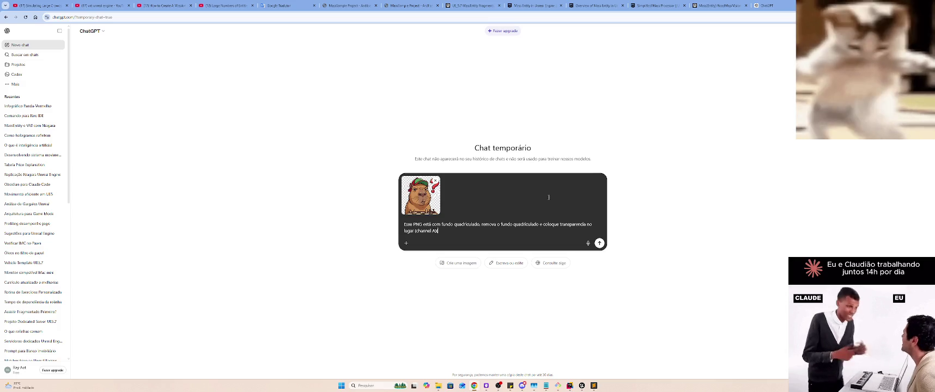
pyautogui.press('Return')
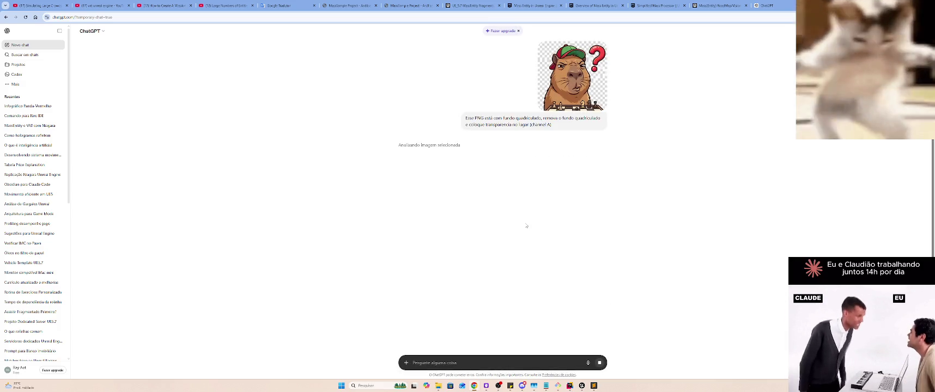
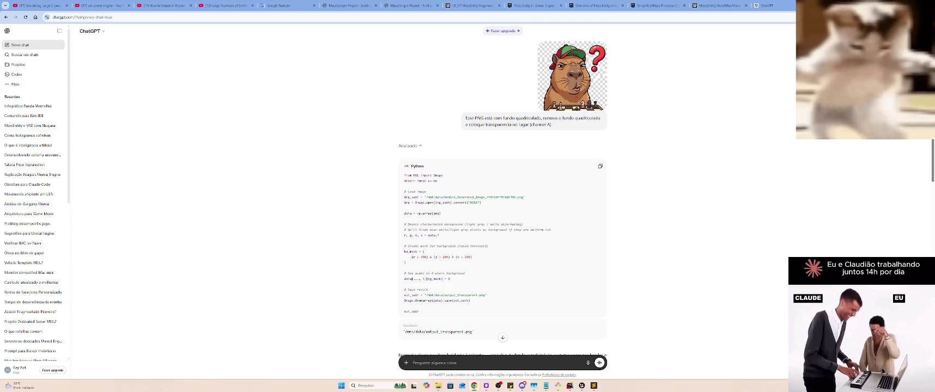
# Try to download the transparent capybara PNG result
pyautogui.scroll(-15, 674, 171)
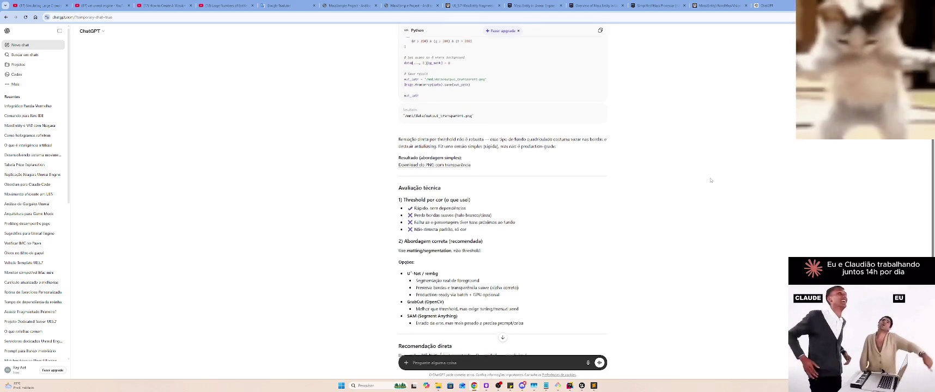
pyautogui.scroll(-1, 712, 172)
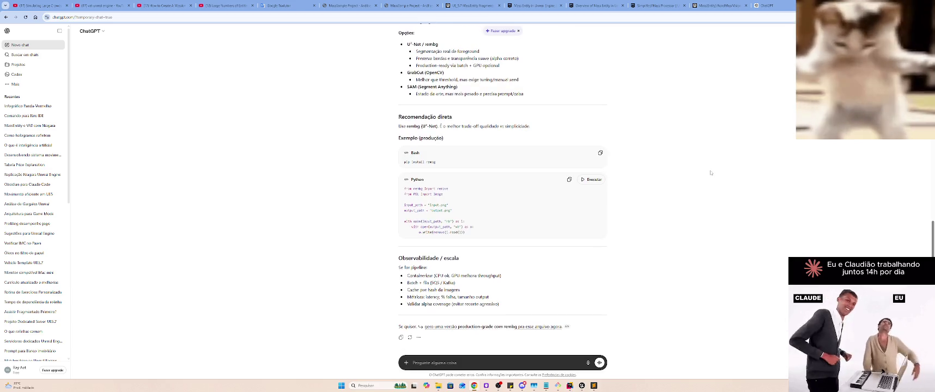
pyautogui.scroll(5, 707, 166)
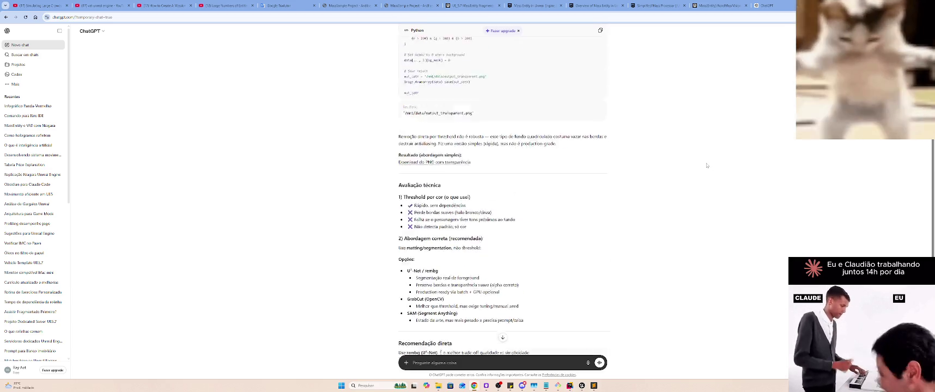
pyautogui.scroll(1, 693, 169)
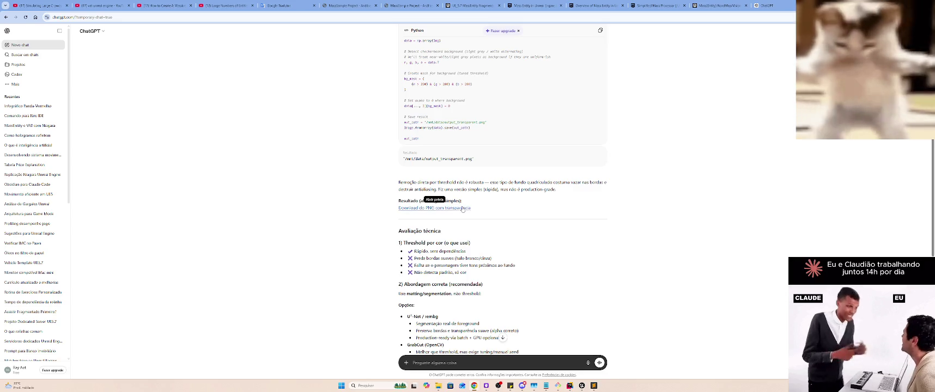
pyautogui.scroll(-5, 756, 199)
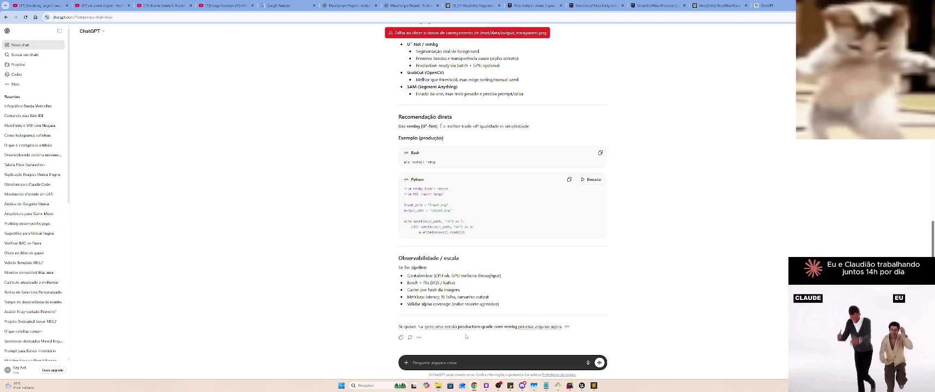
pyautogui.scroll(1, 518, 313)
pyautogui.scroll(10, 518, 313)
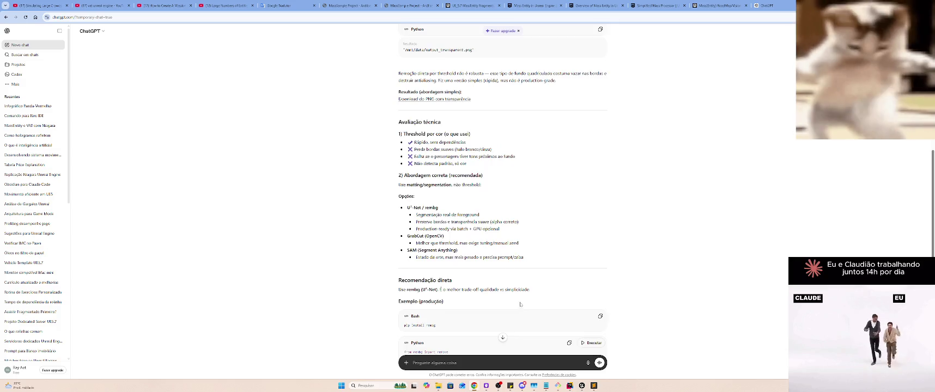
pyautogui.scroll(-4, 520, 292)
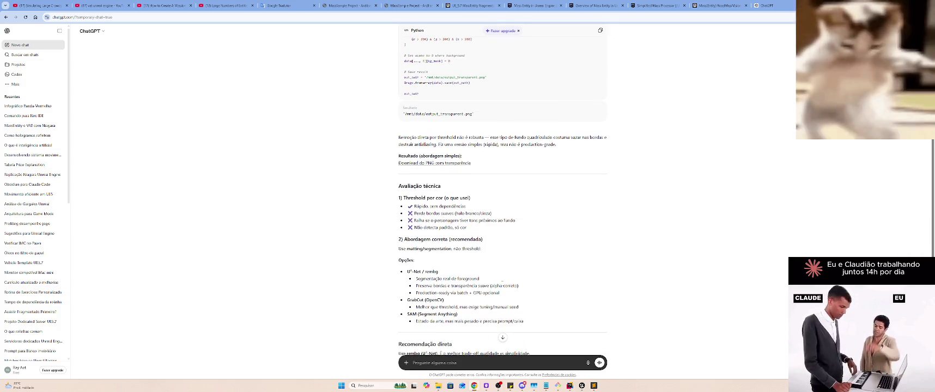
pyautogui.click(447, 163)
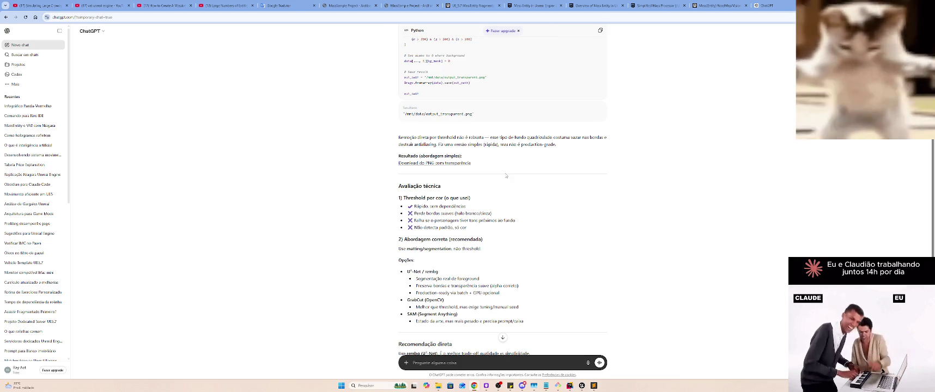
# Ask for the production-grade rembg version, then retry the transparent PNG download
pyautogui.scroll(-5, 506, 175)
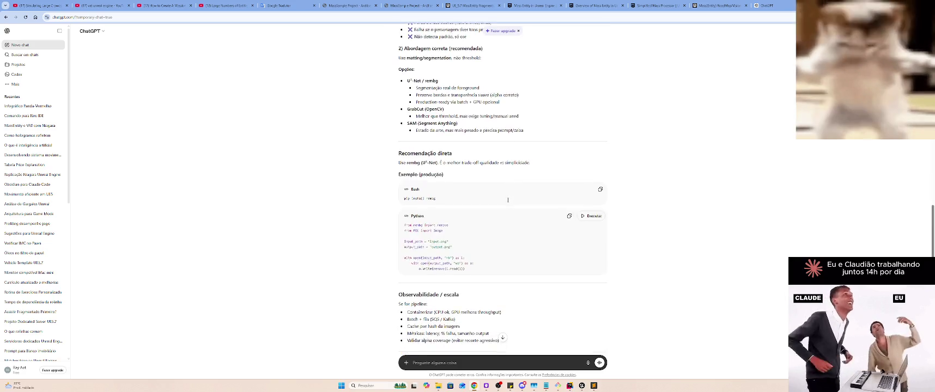
pyautogui.click(426, 327)
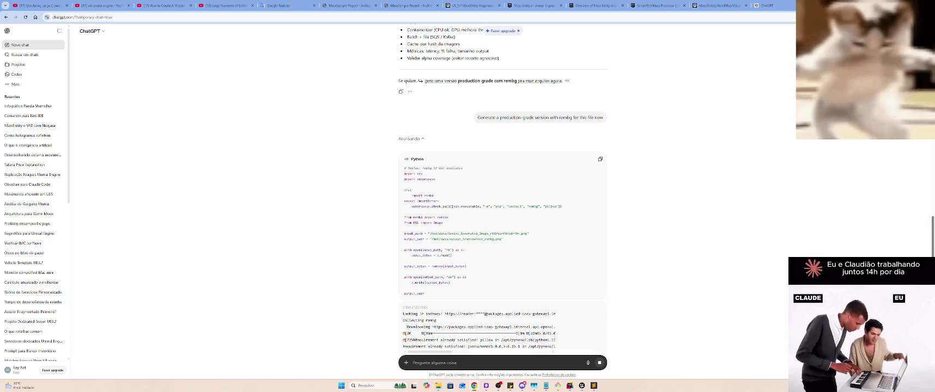
pyautogui.scroll(-4, 735, 165)
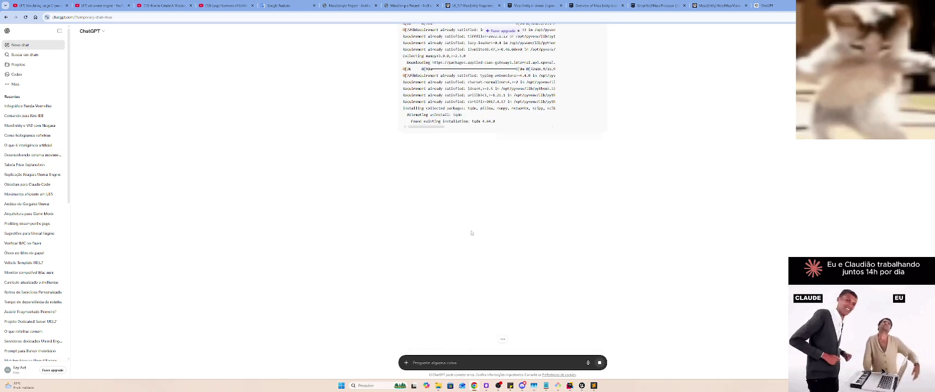
pyautogui.scroll(10, 411, 172)
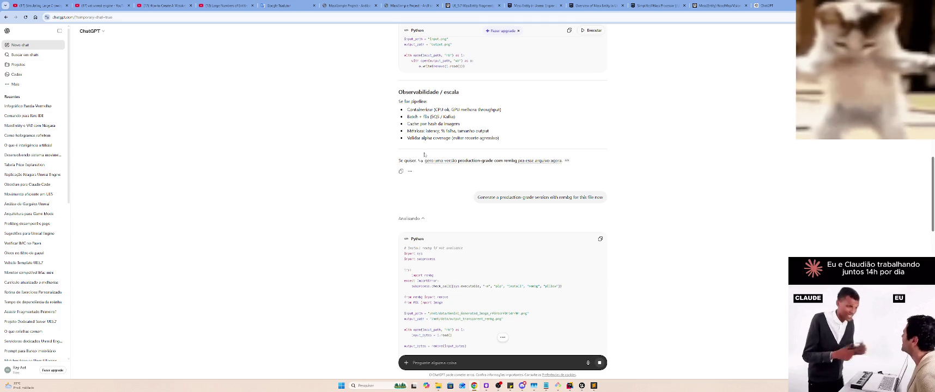
pyautogui.scroll(1, 472, 159)
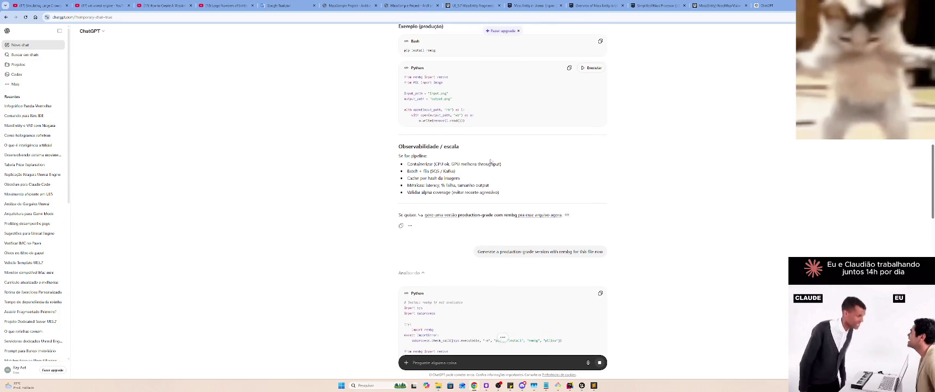
pyautogui.scroll(1, 647, 178)
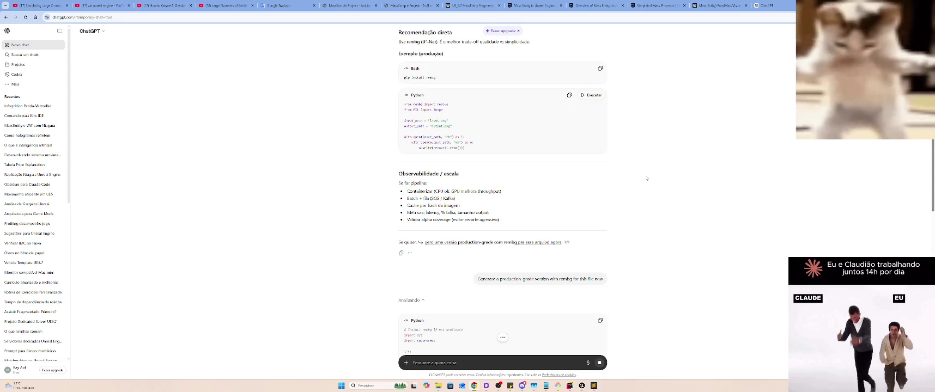
pyautogui.scroll(5, 647, 178)
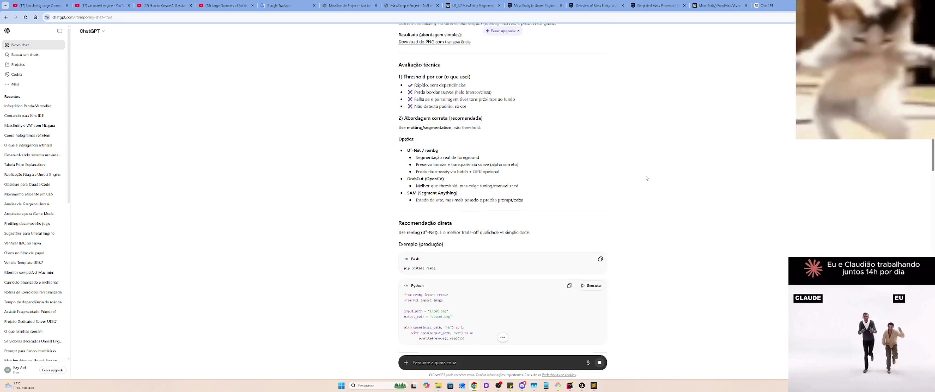
pyautogui.scroll(1, 647, 179)
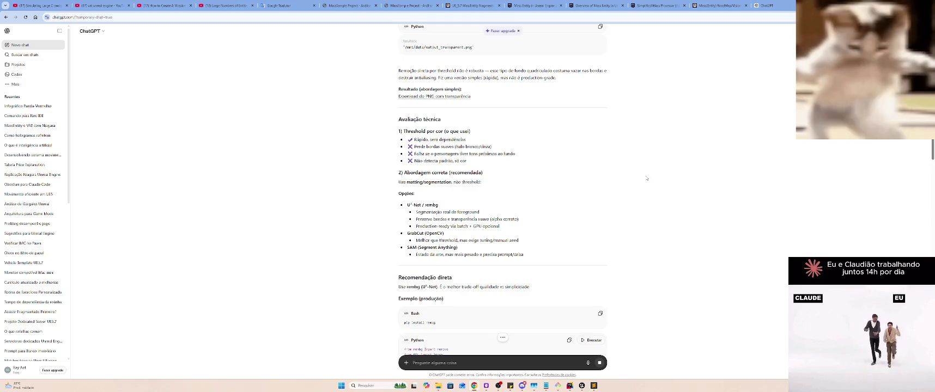
pyautogui.scroll(4, 648, 179)
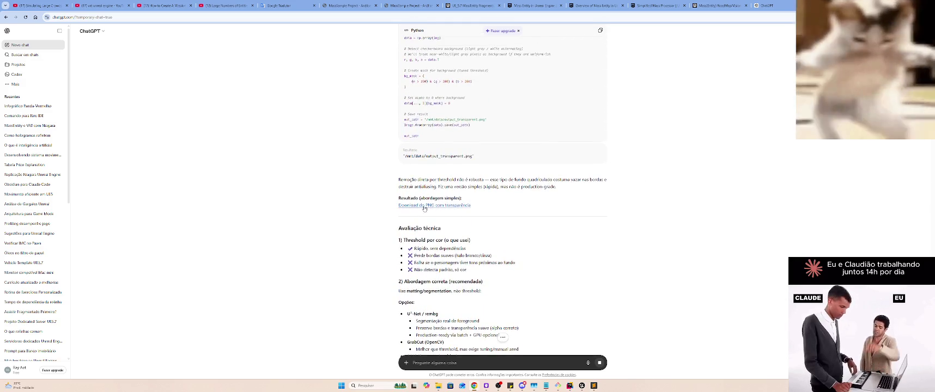
pyautogui.click(424, 207)
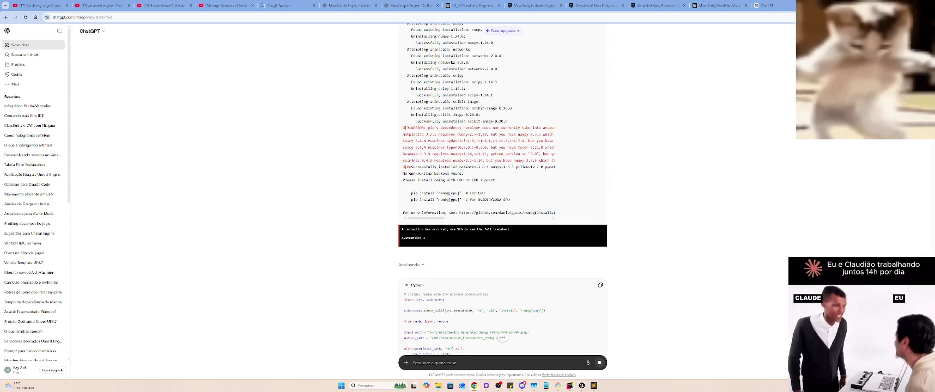
# Read the rembg dependency-conflict explanation with its Dockerfile and venv options, then collapse the sidebar
pyautogui.scroll(-5, 663, 138)
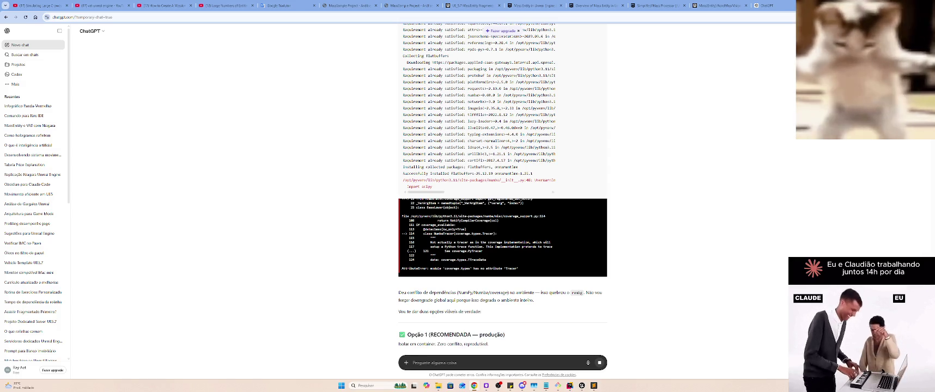
pyautogui.scroll(-4, 671, 218)
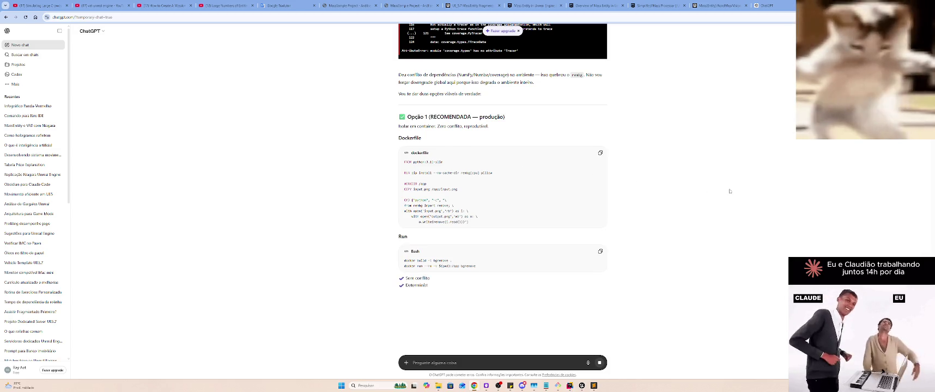
pyautogui.scroll(-4, 741, 191)
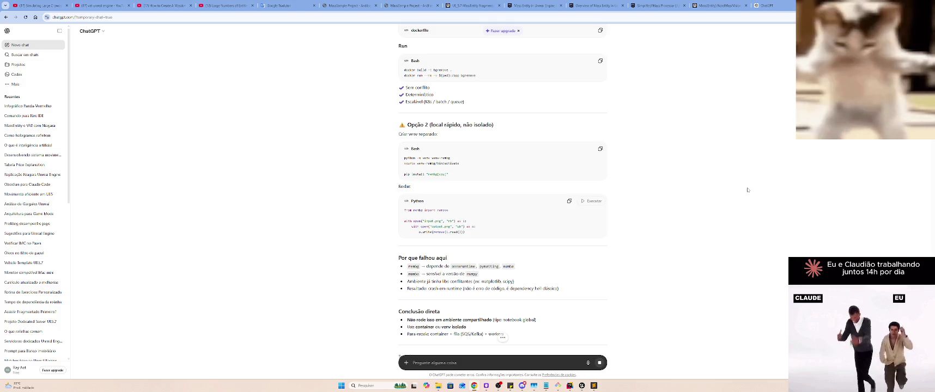
pyautogui.scroll(-4, 747, 190)
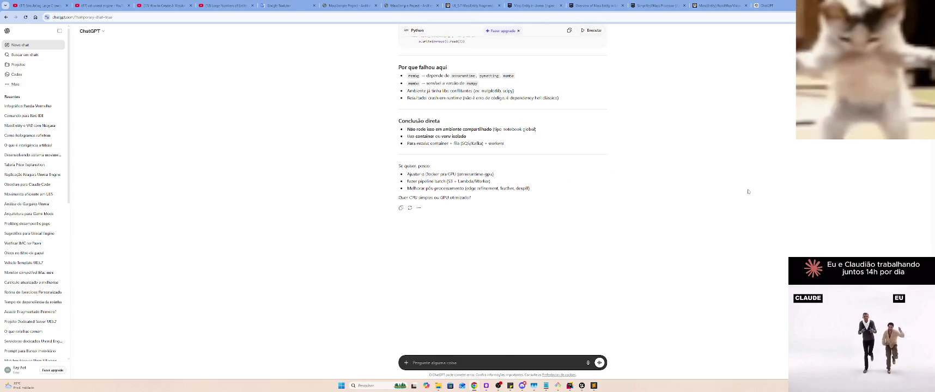
pyautogui.click(60, 31)
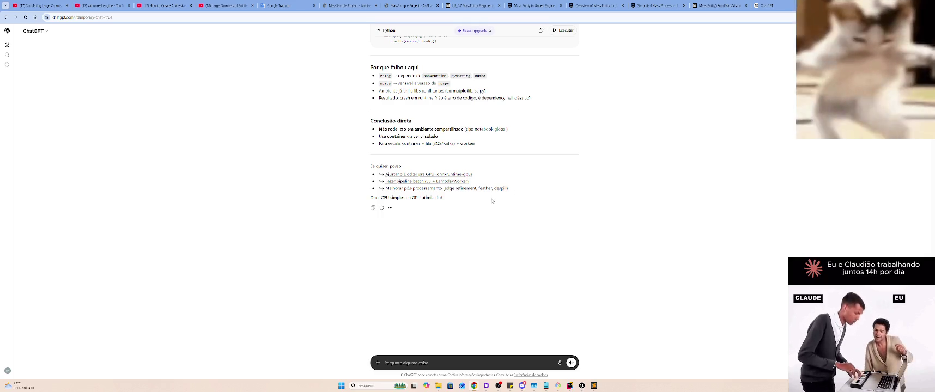
# Open a new chat, go back to the capybara chat, and select the request text
pyautogui.scroll(10, 611, 273)
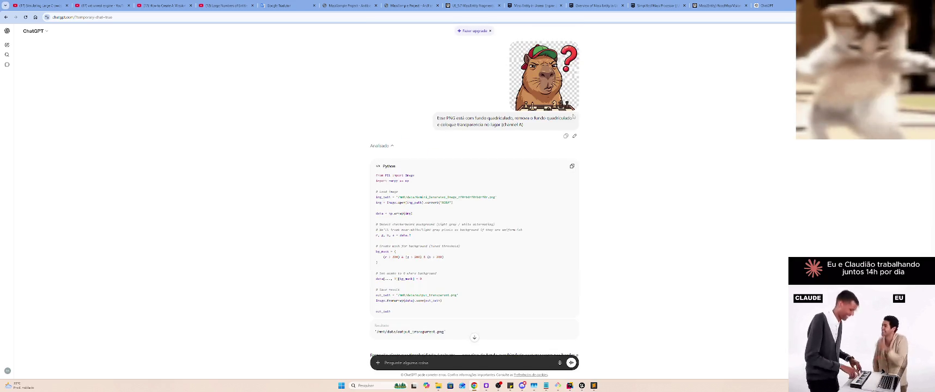
pyautogui.scroll(-15, 612, 134)
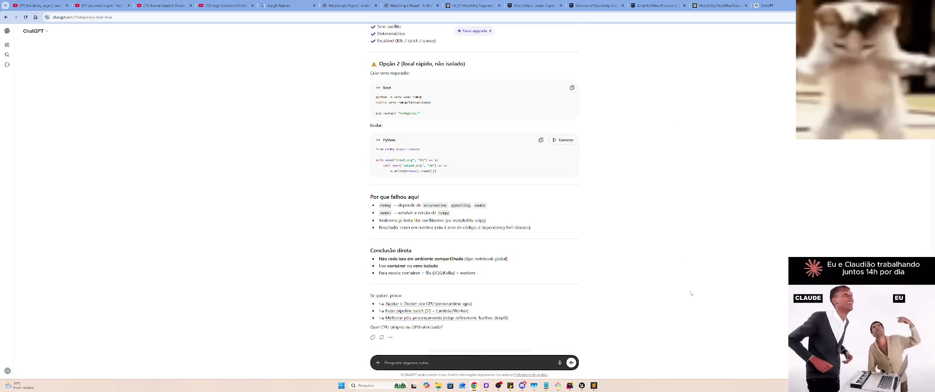
pyautogui.scroll(15, 695, 163)
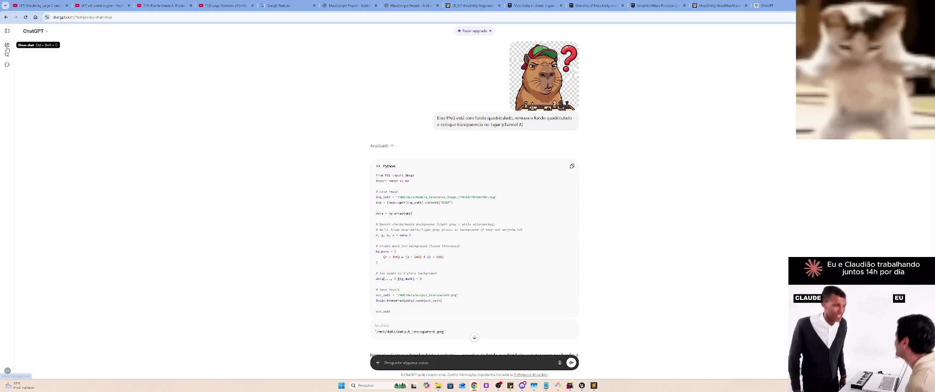
pyautogui.click(7, 44)
pyautogui.hotkey('alt', 'Left')
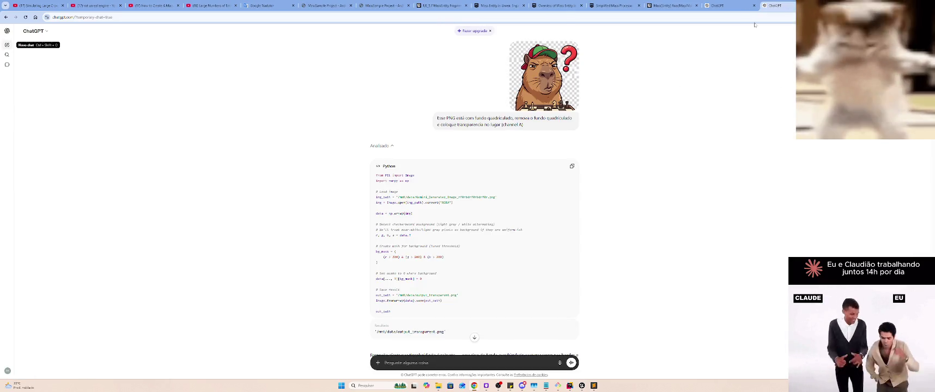
pyautogui.moveTo(457, 124); pyautogui.dragTo(434, 120)
pyautogui.hotkey('ctrl', 'c')
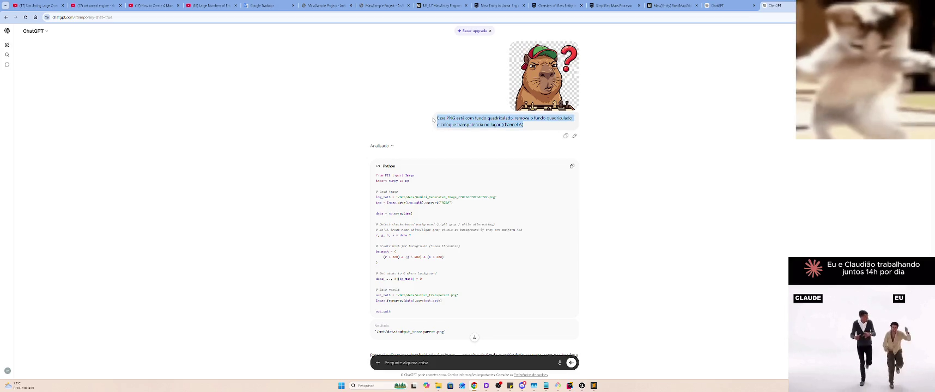
# Start a temporary chat with the background-removal request pasted into the prompt
pyautogui.hotkey('alt', 'Right')
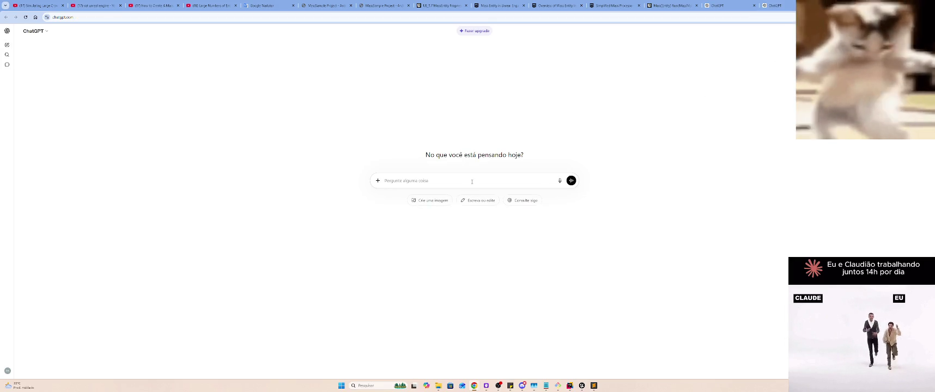
pyautogui.hotkey('ctrl', 'v')
pyautogui.press('BackSpace')
pyautogui.press('BackSpace')
pyautogui.press('BackSpace')
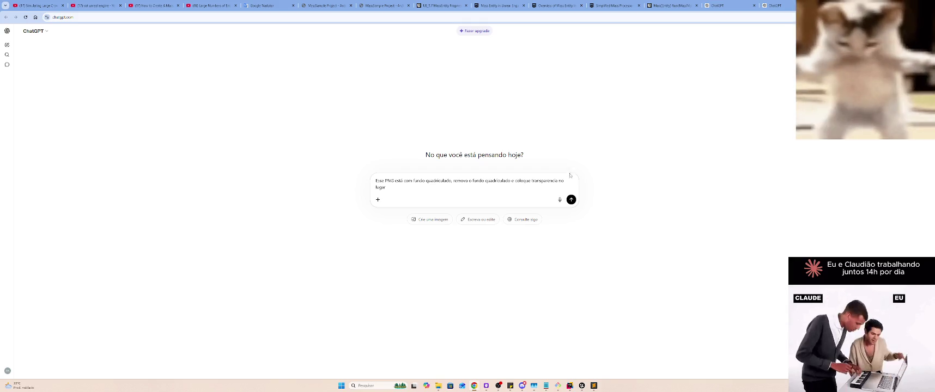
pyautogui.hotkey('ctrl', 'a')
pyautogui.press('BackSpace')
pyautogui.click(922, 31)
pyautogui.hotkey('ctrl', 'v')
# Attach the capybara PNG, enable Create image with Automático ratio, re-paste the request and send
pyautogui.click(378, 199)
pyautogui.click(413, 214)
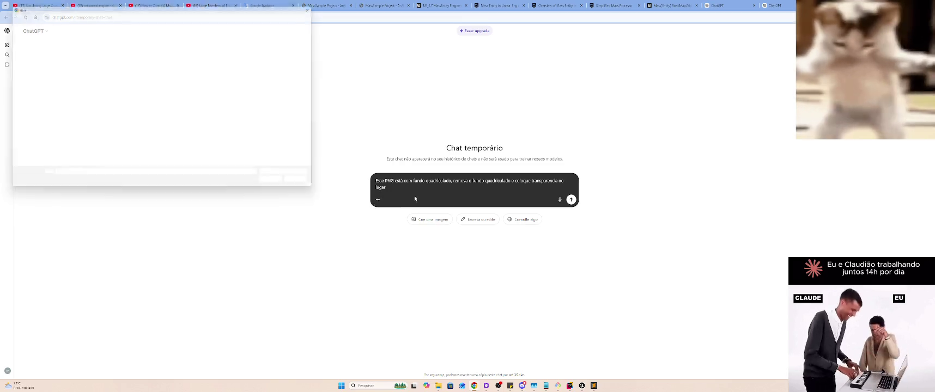
pyautogui.doubleClick(76, 88)
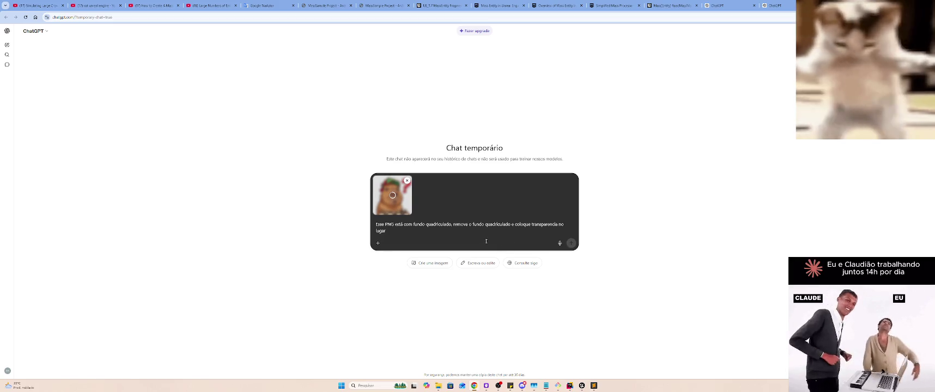
pyautogui.hotkey('ctrl', 'a')
pyautogui.hotkey('ctrl', 'c')
pyautogui.press('BackSpace')
pyautogui.click(433, 250)
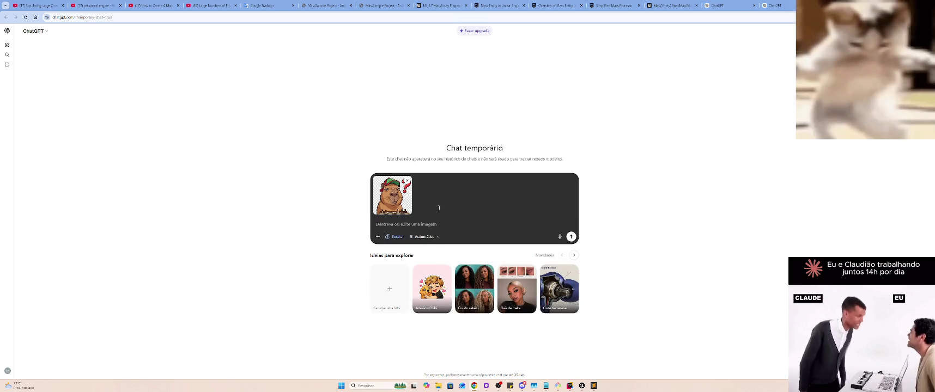
pyautogui.hotkey('ctrl', 'v')
pyautogui.click(432, 243)
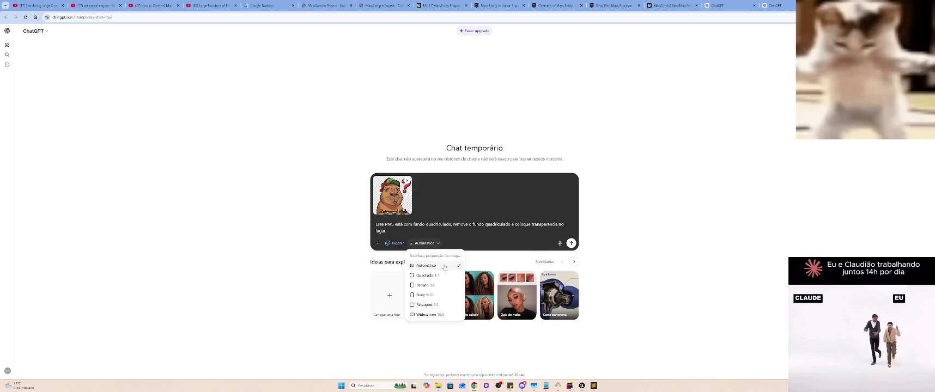
pyautogui.click(463, 233)
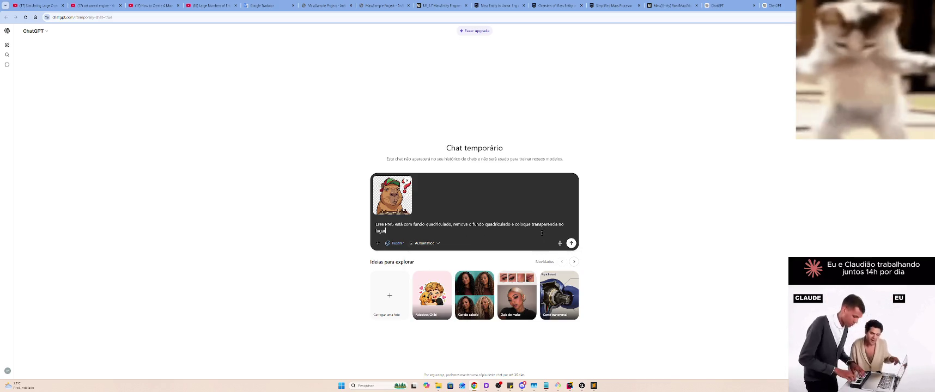
pyautogui.click(571, 244)
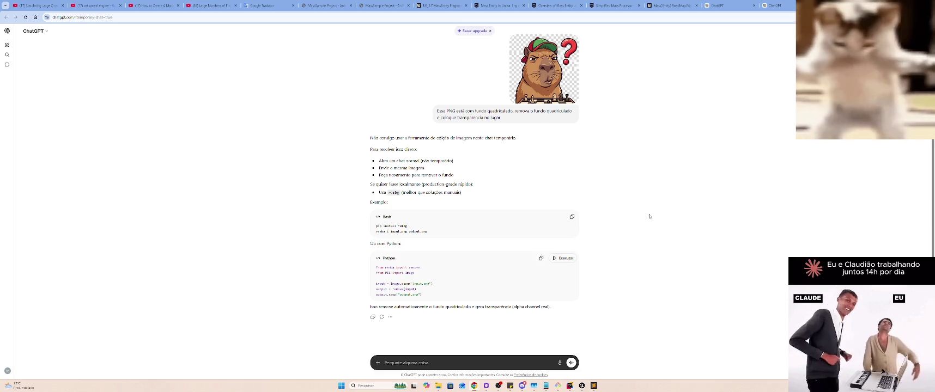
# Select the sent background-removal request text to copy it
pyautogui.scroll(1, 649, 216)
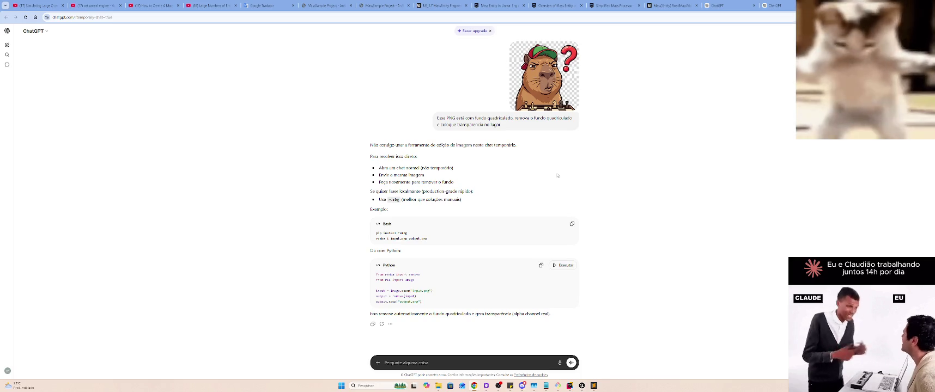
pyautogui.moveTo(511, 127); pyautogui.dragTo(432, 120)
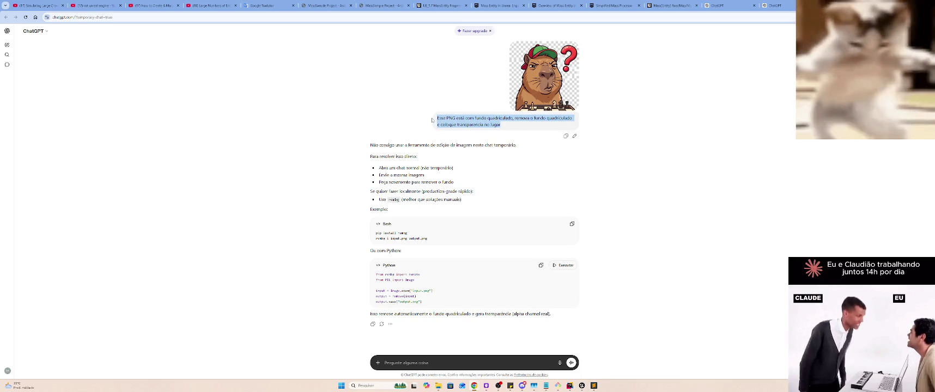
# Paste the copied request and capybara image into a new regular chat and send them
pyautogui.click(7, 44)
pyautogui.hotkey('ctrl', 'v')
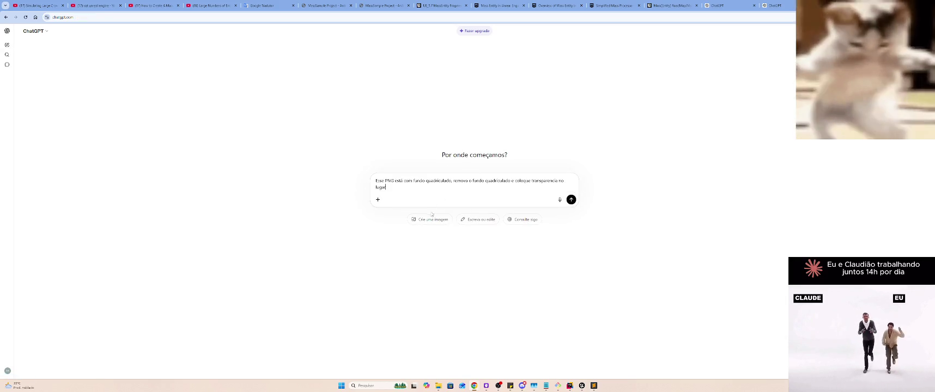
pyautogui.hotkey('ctrl', 'v')
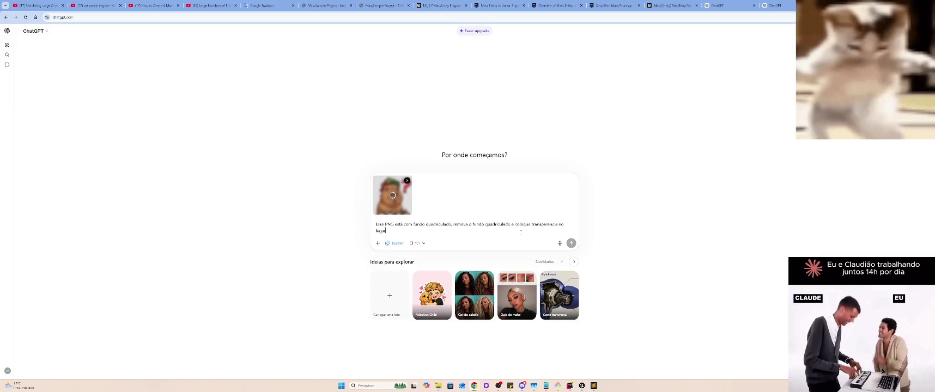
pyautogui.click(572, 243)
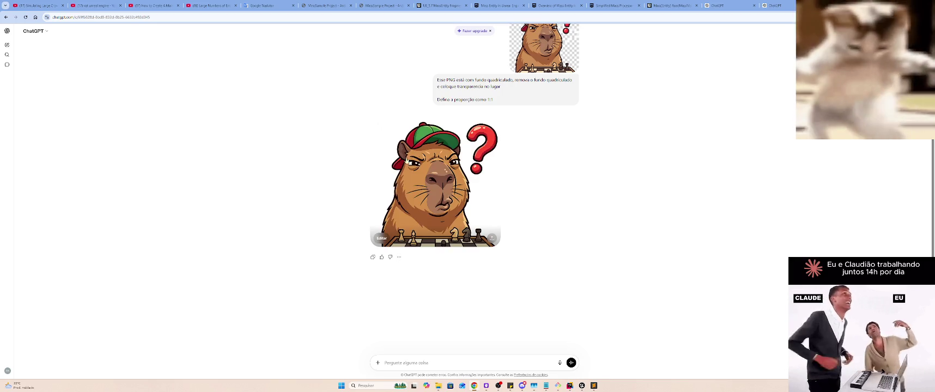
pyautogui.click(438, 192)
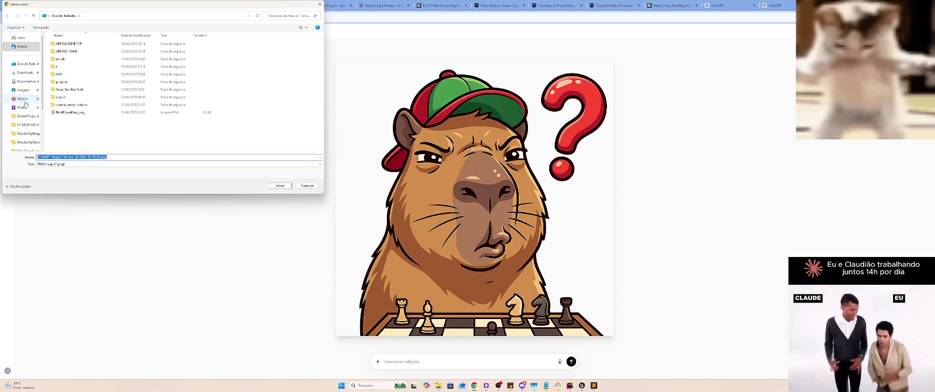
# Save the capybara chess image into the OBS folder, confirming overwrite of the same-named file
pyautogui.click(85, 74)
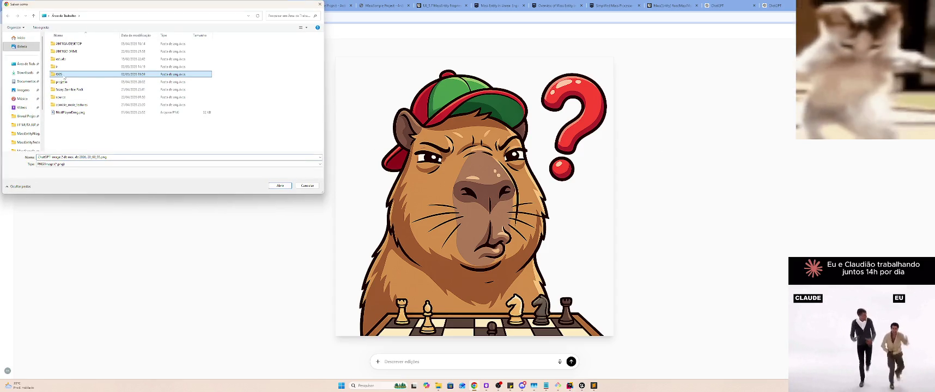
pyautogui.click(280, 185)
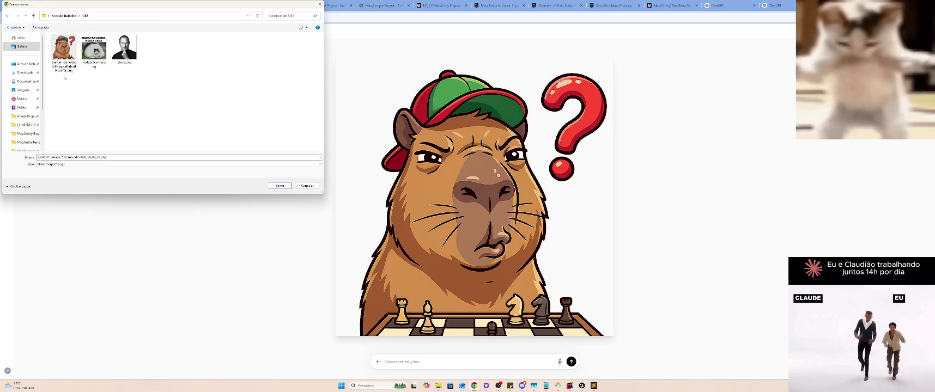
pyautogui.click(280, 185)
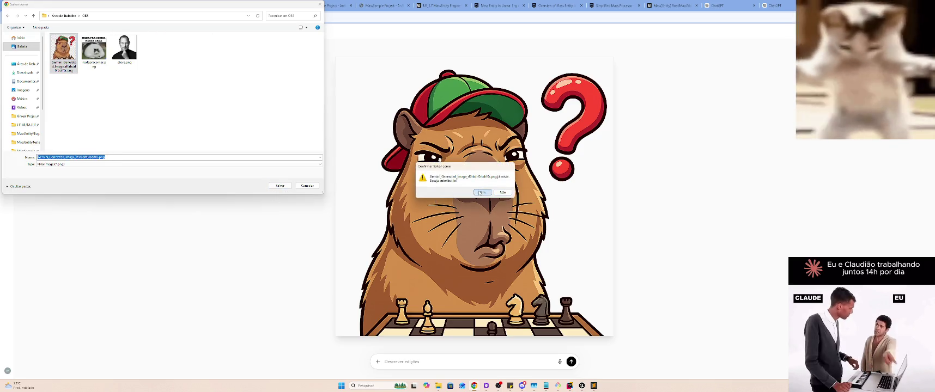
pyautogui.click(479, 193)
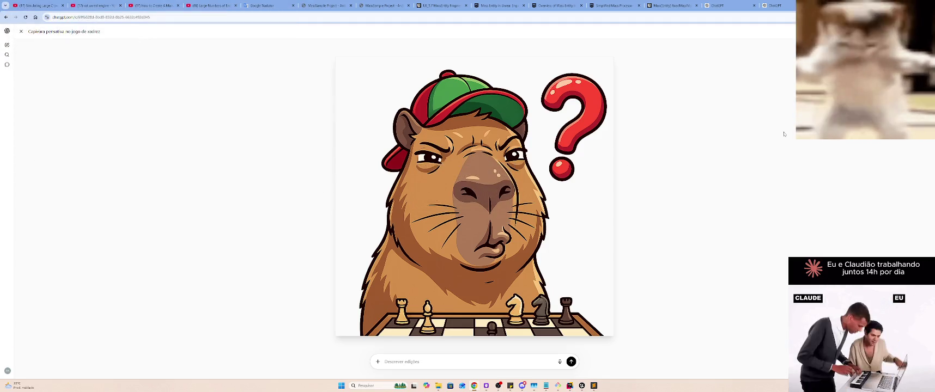
# Search Google for 'redimensionar imagem' in a new tab and open iLoveIMG's resize page
pyautogui.hotkey('ctrl', 't')
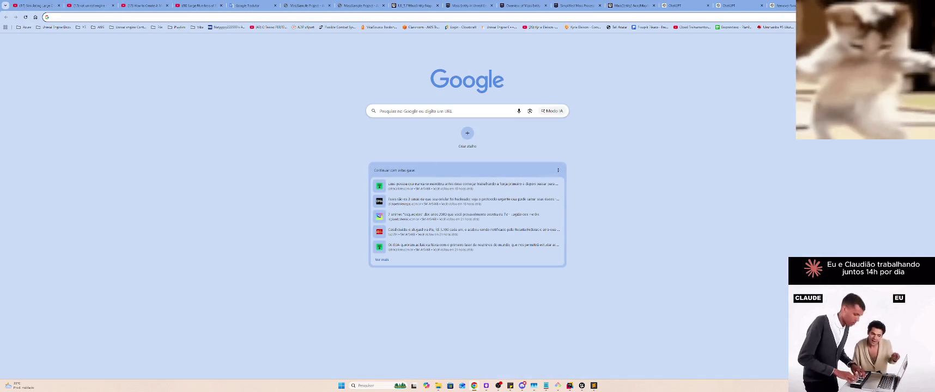
pyautogui.write('r')
pyautogui.press('BackSpace')
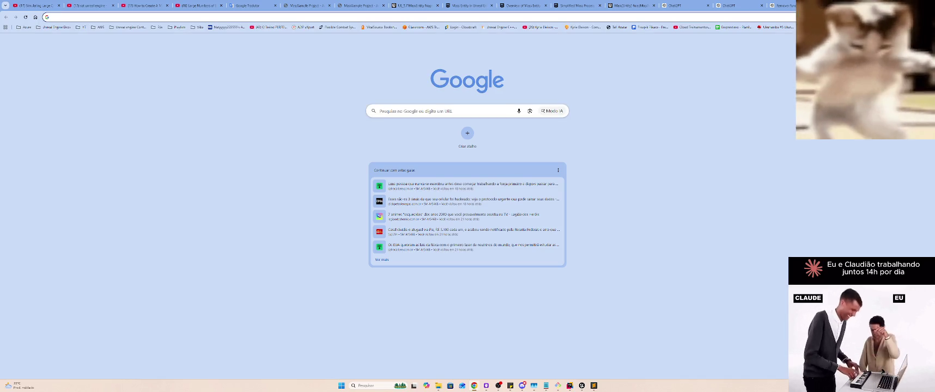
pyautogui.write('redmensionar imagem')
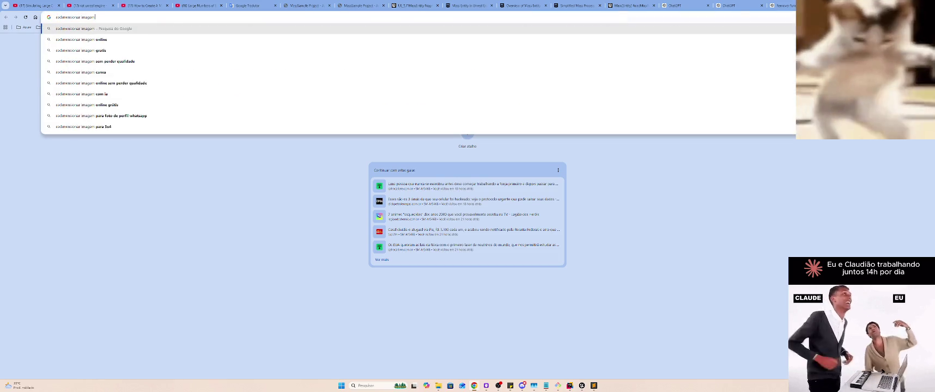
pyautogui.press('Return')
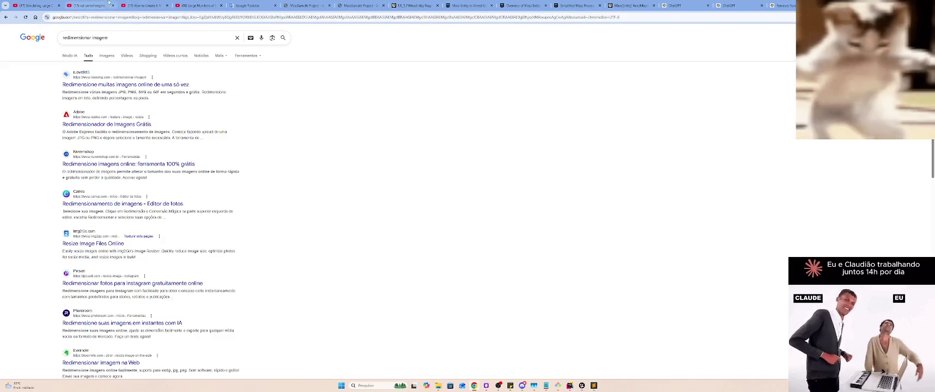
pyautogui.click(125, 85)
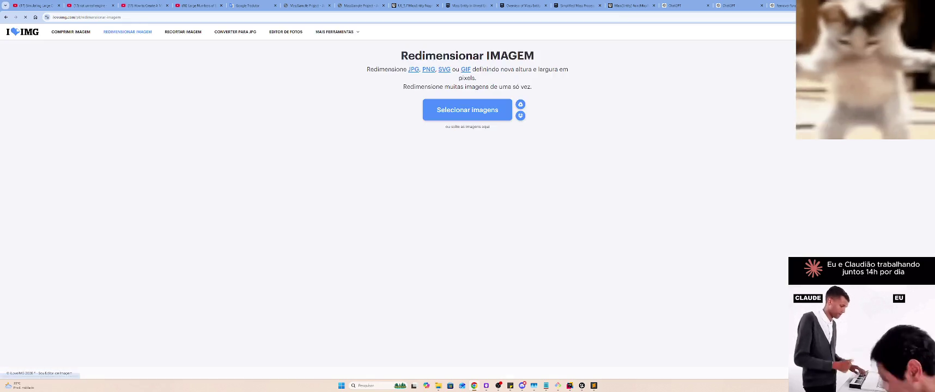
# Upload the capybara image to iLoveIMG, resize it, save it as capi12, and close the tab
pyautogui.click(467, 109)
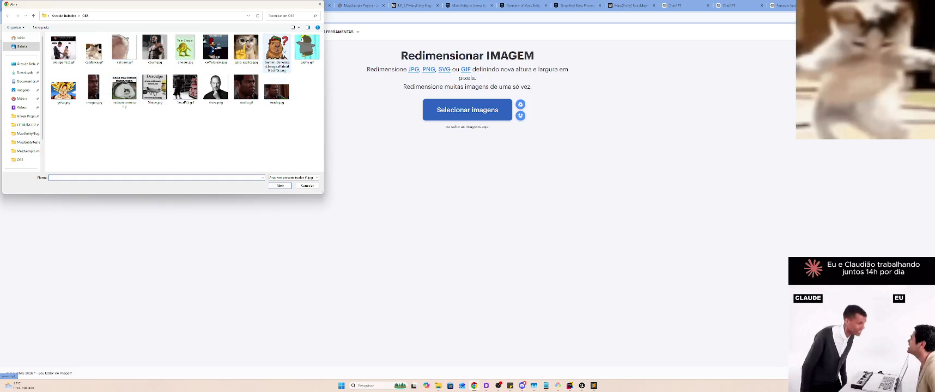
pyautogui.doubleClick(284, 64)
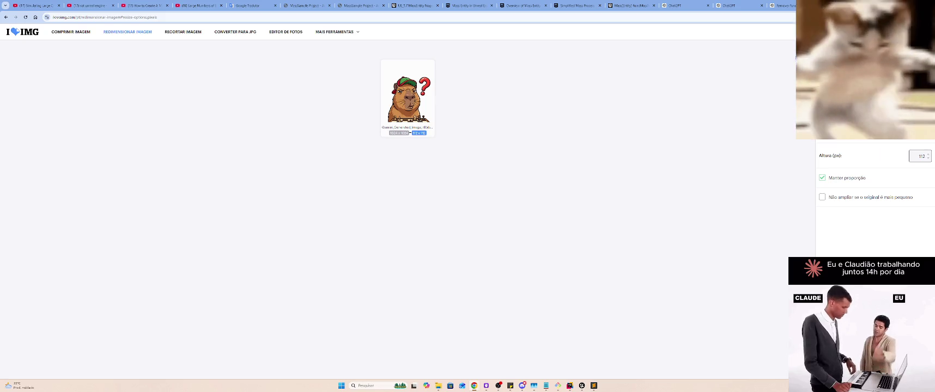
pyautogui.click(872, 371)
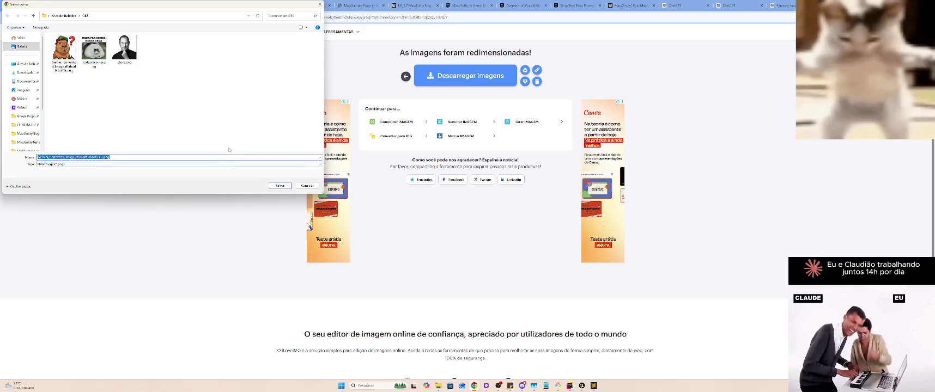
pyautogui.write('capi1')
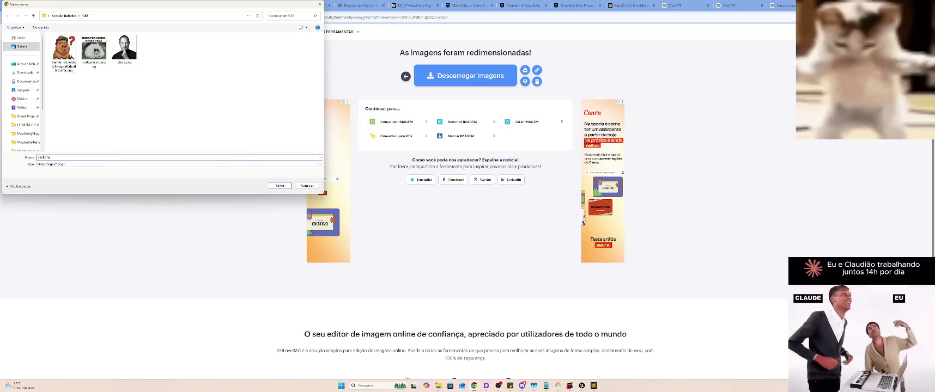
pyautogui.write('2')
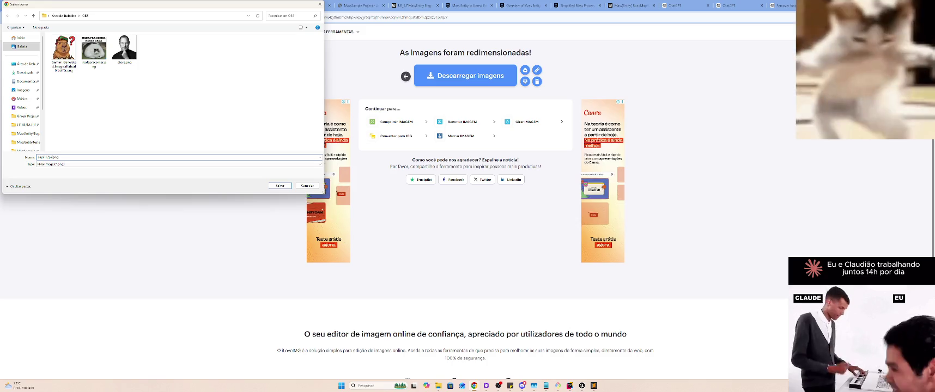
pyautogui.press('Return')
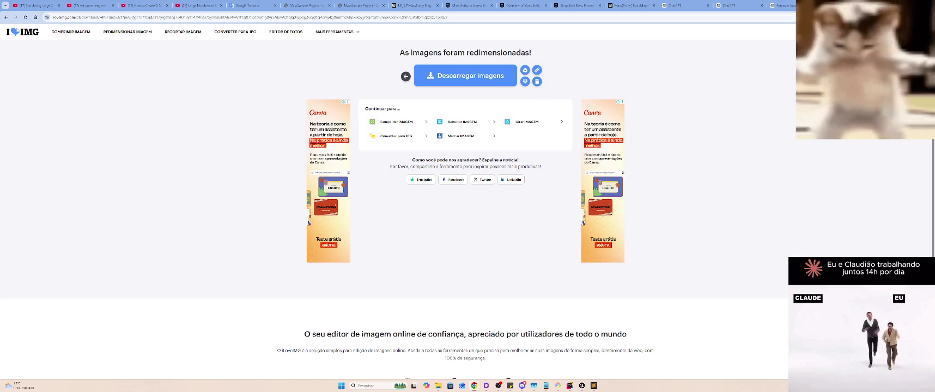
pyautogui.hotkey('ctrl', 'w')
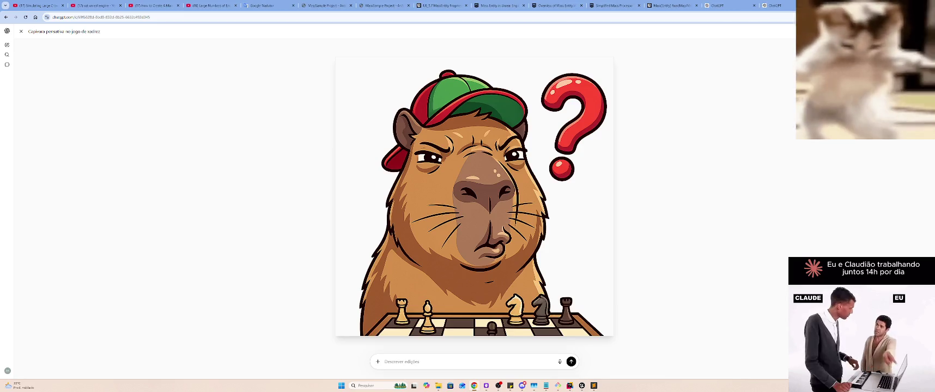
pyautogui.hotkey('alt', 'Tab')
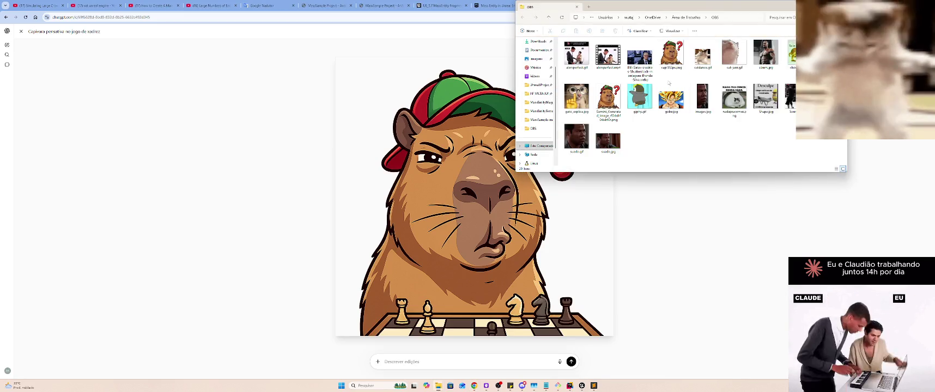
pyautogui.click(673, 57)
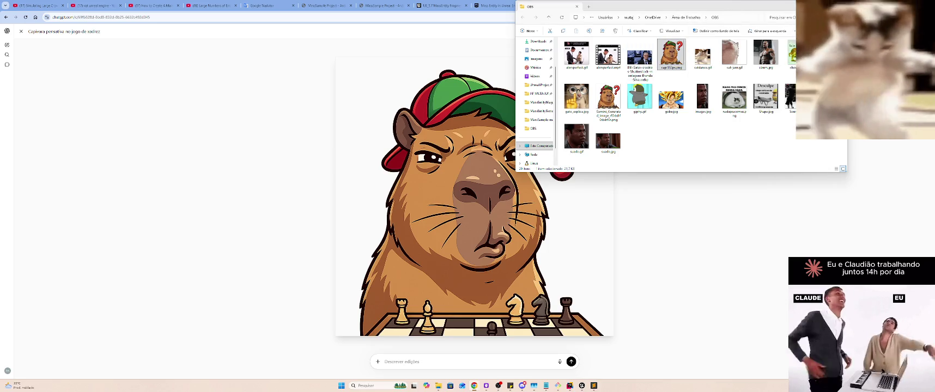
pyautogui.hotkey('alt', 'Tab')
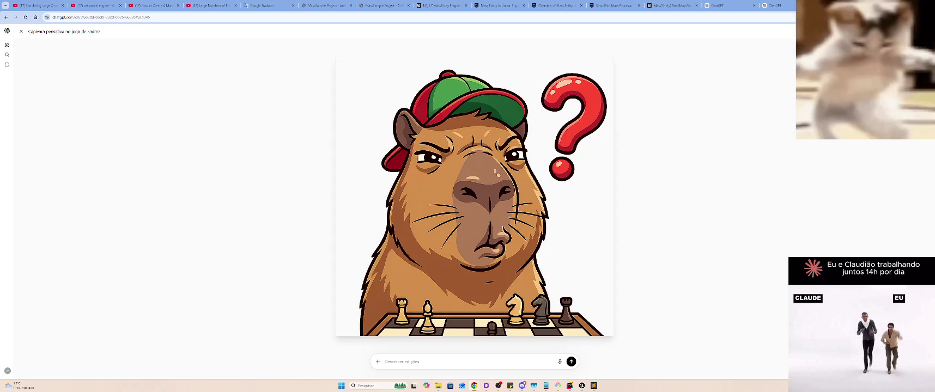
pyautogui.hotkey('alt', 'Tab')
pyautogui.hotkey('alt', 'Tab')
pyautogui.press('Escape')
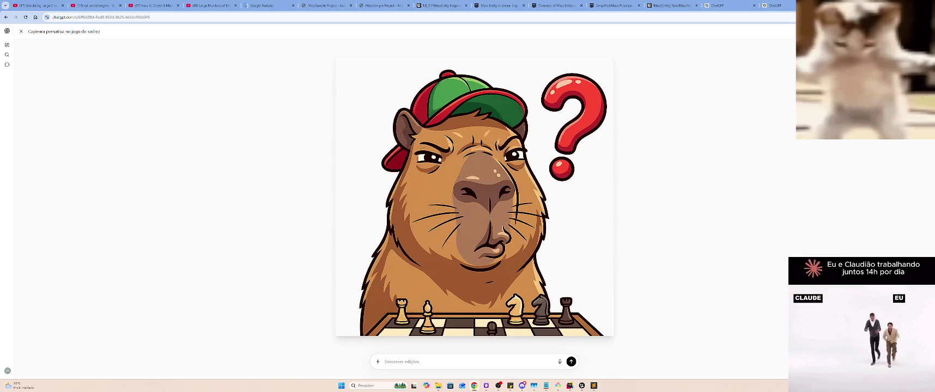
pyautogui.hotkey('alt', 'Tab')
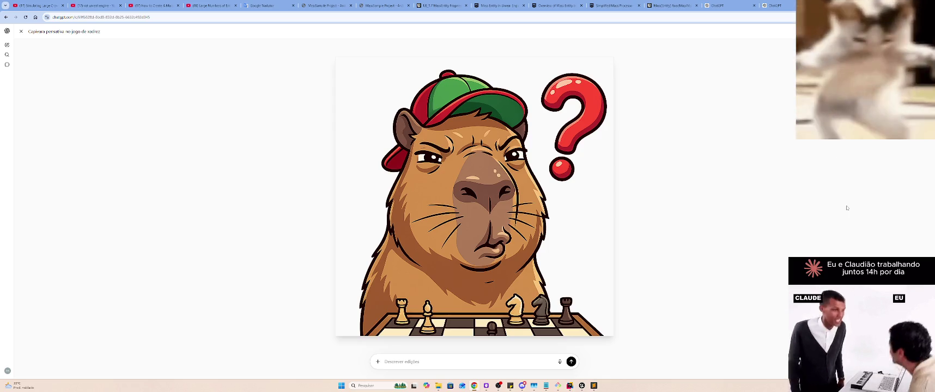
# Close the capybara image tab to return to the temporary chat's Mass query answer
pyautogui.hotkey('ctrl', 'w')
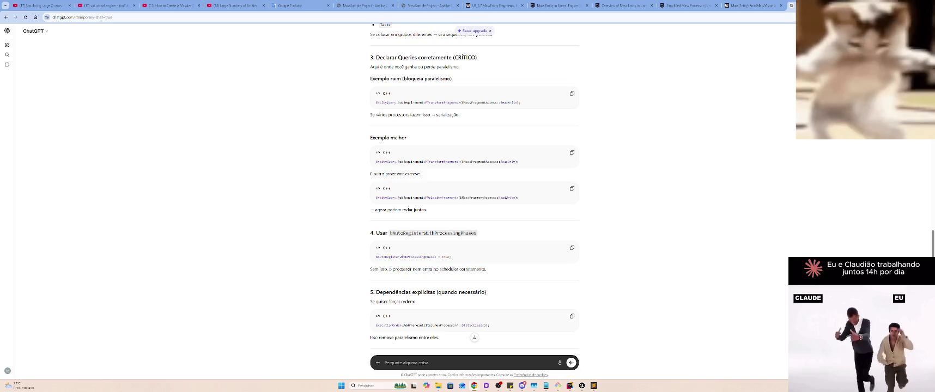
# Close the ChatGPT, Mass(Entity) RoadMap and Simplified Mass Processor browser tabs
pyautogui.hotkey('ctrl', 'w')
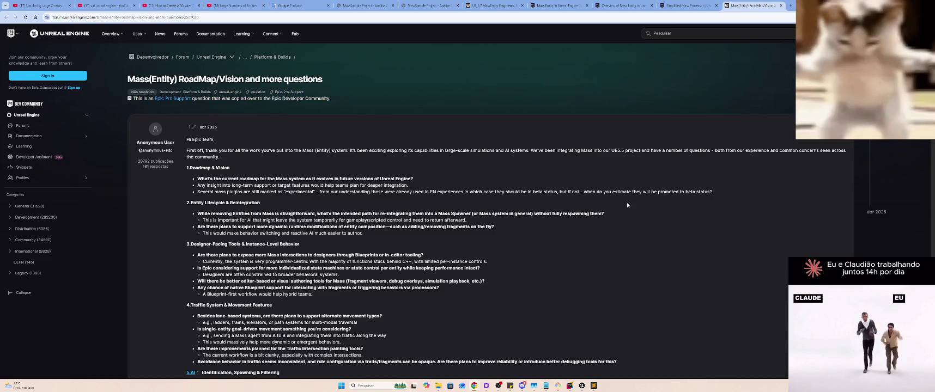
pyautogui.hotkey('ctrl', 'w')
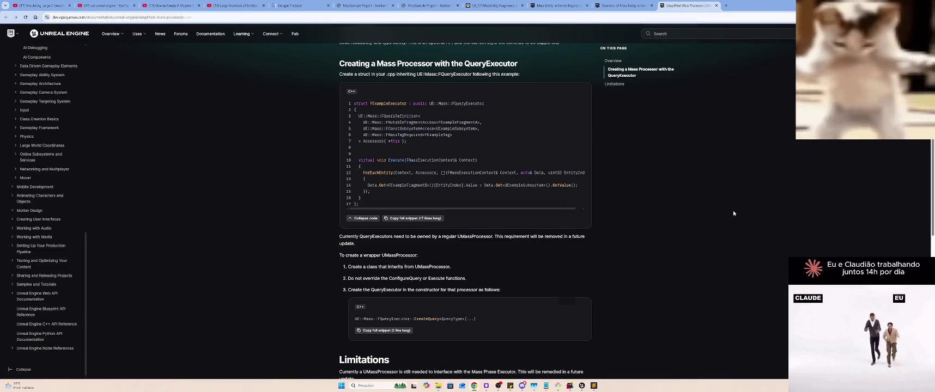
pyautogui.hotkey('ctrl', 'w')
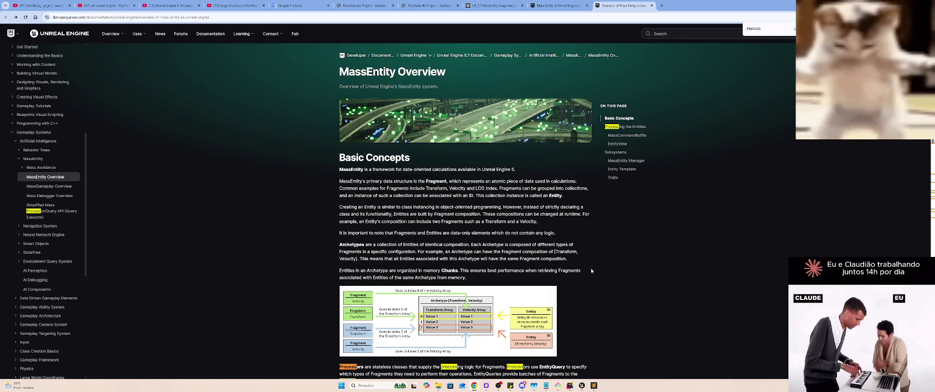
# In the Unreal Content Browser, rename NewDataAsset to DA_MassEntityConfigAsset
pyautogui.click(582, 386)
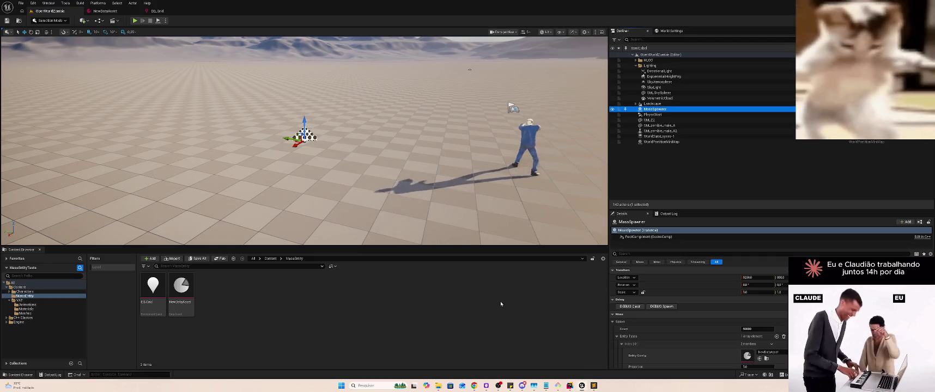
pyautogui.click(180, 285)
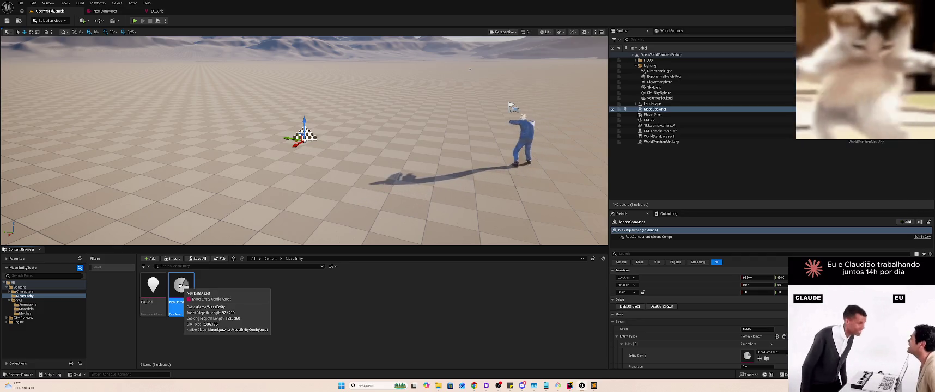
pyautogui.press('F2')
pyautogui.write('Nex')
pyautogui.write('sEntity')
pyautogui.write('_')
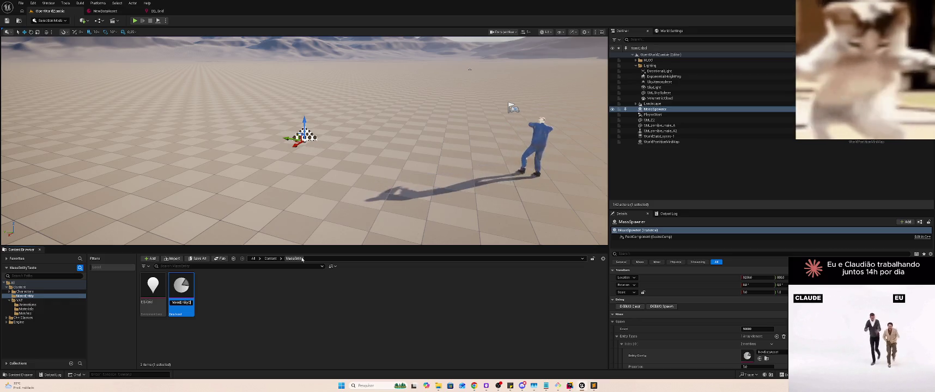
pyautogui.write('Config')
pyautogui.press('BackSpace')
pyautogui.press('BackSpace')
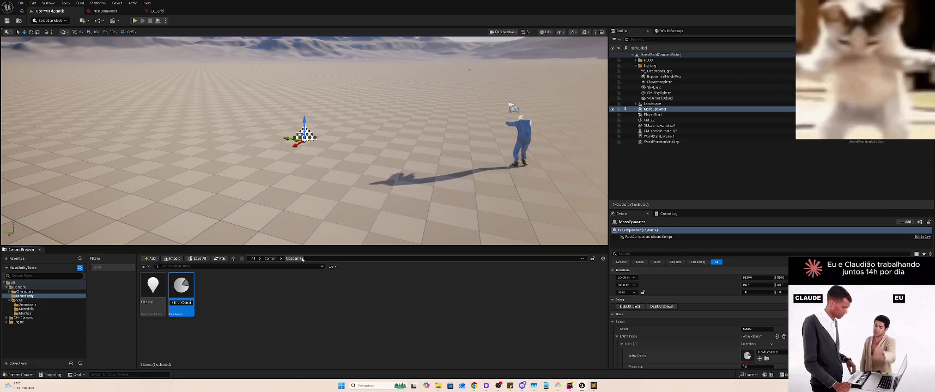
pyautogui.press('BackSpace')
pyautogui.press('BackSpace')
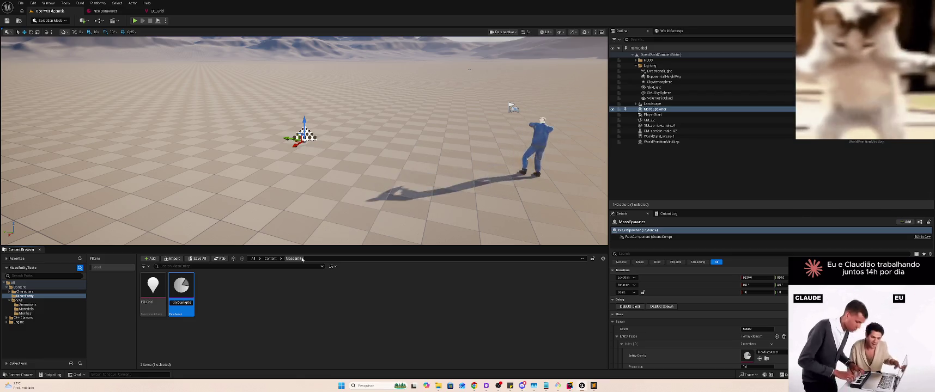
pyautogui.write('DA_MassEntit')
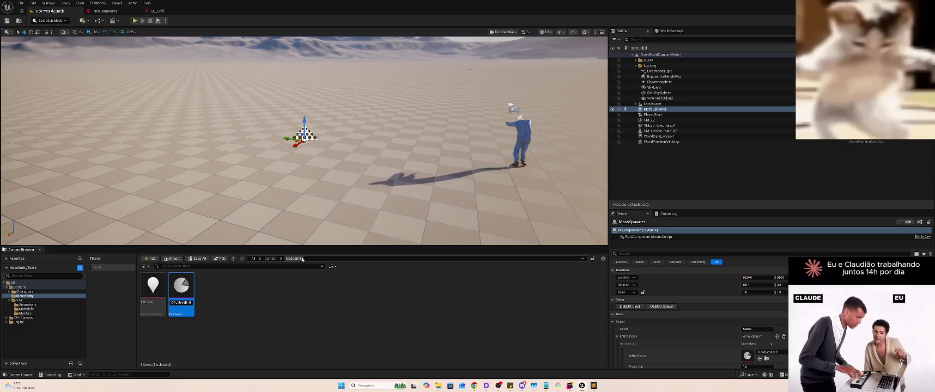
pyautogui.press('Return')
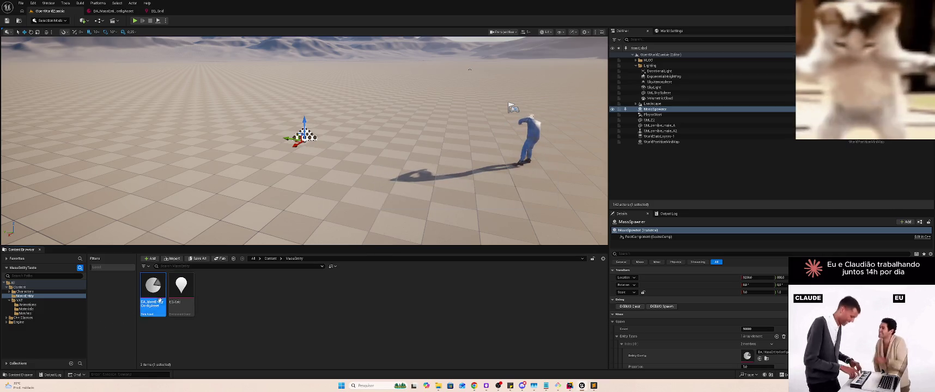
# Open DA_MassEntityConfigAsset and expand and collapse its Debug Visualization and Movement trait entries
pyautogui.doubleClick(156, 301)
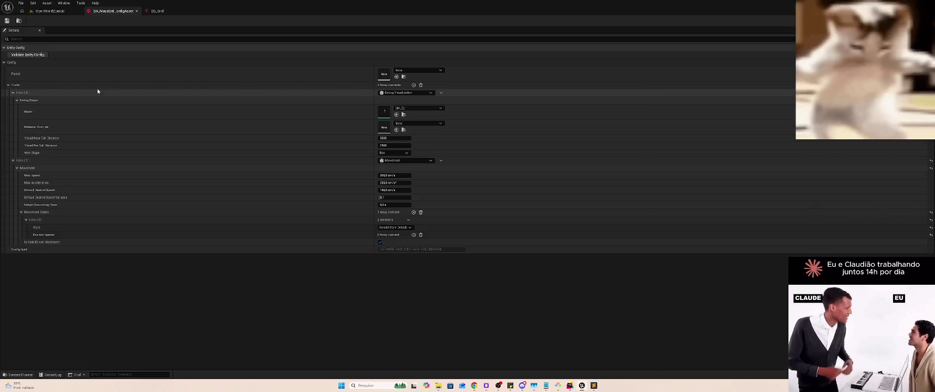
pyautogui.click(13, 93)
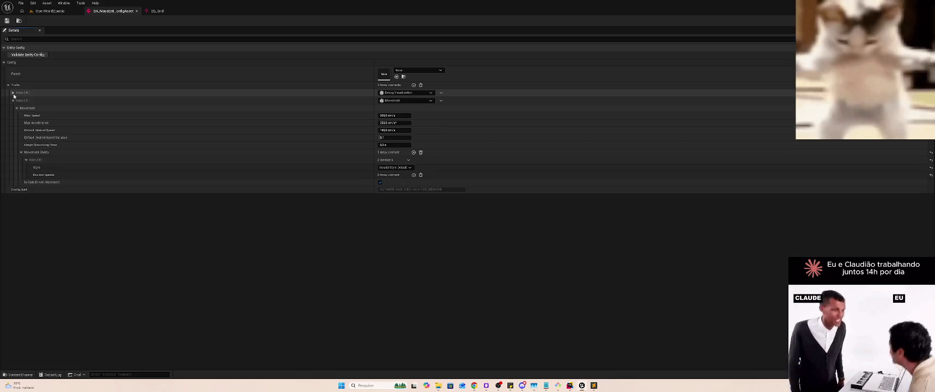
pyautogui.click(12, 94)
pyautogui.click(13, 93)
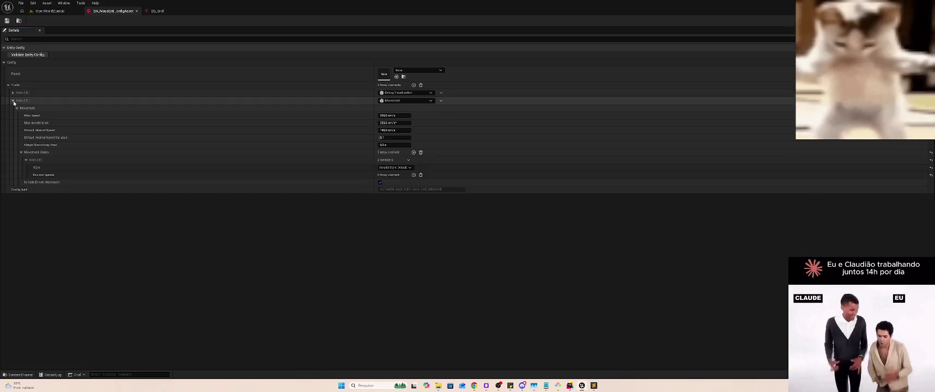
pyautogui.click(13, 101)
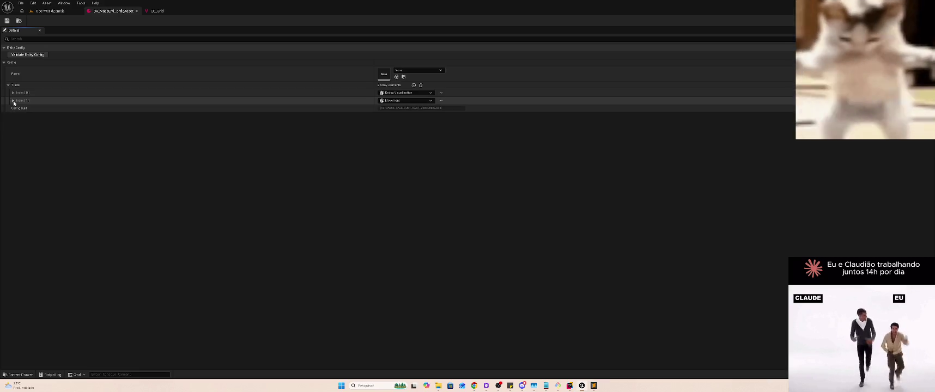
pyautogui.click(12, 101)
pyautogui.click(12, 93)
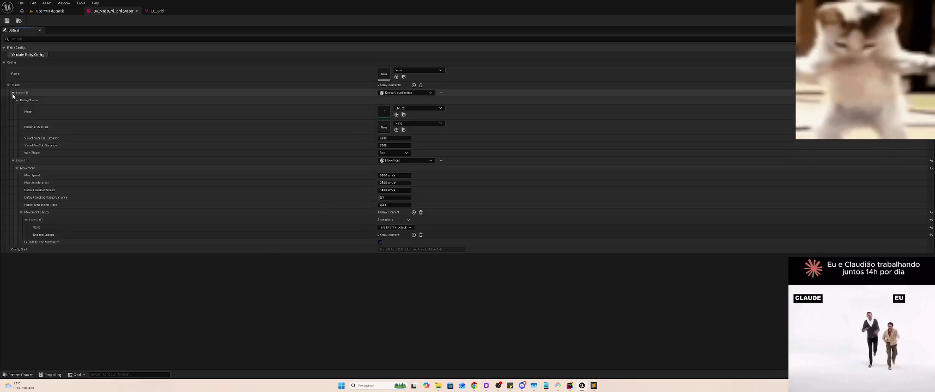
pyautogui.click(13, 93)
pyautogui.click(13, 101)
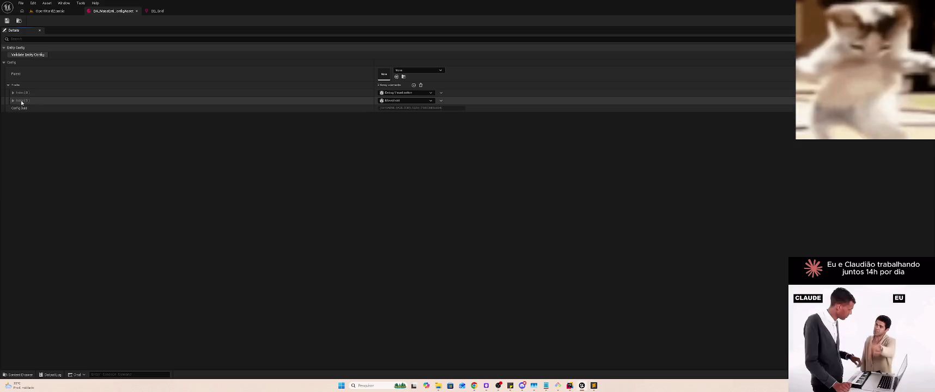
# Browse the trait type choices for both entries without changing either trait
pyautogui.click(415, 93)
pyautogui.press('Escape')
pyautogui.click(413, 101)
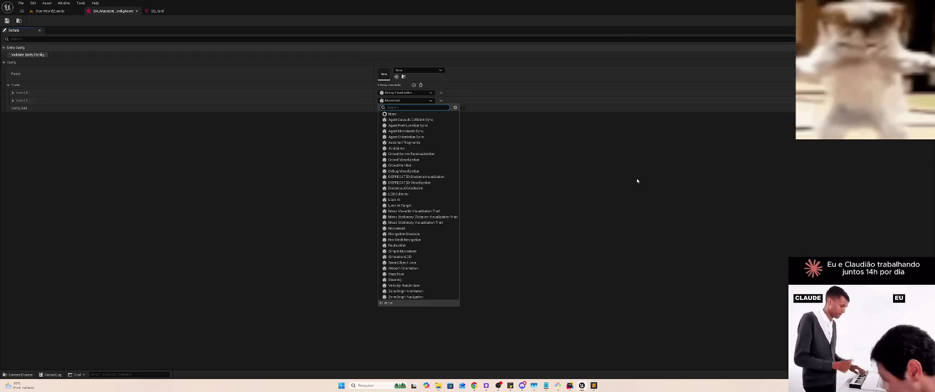
pyautogui.click(624, 171)
# Switch to Rider and scroll through the MassSampleProject Solution Explorer tree
pyautogui.hotkey('alt', 'Tab')
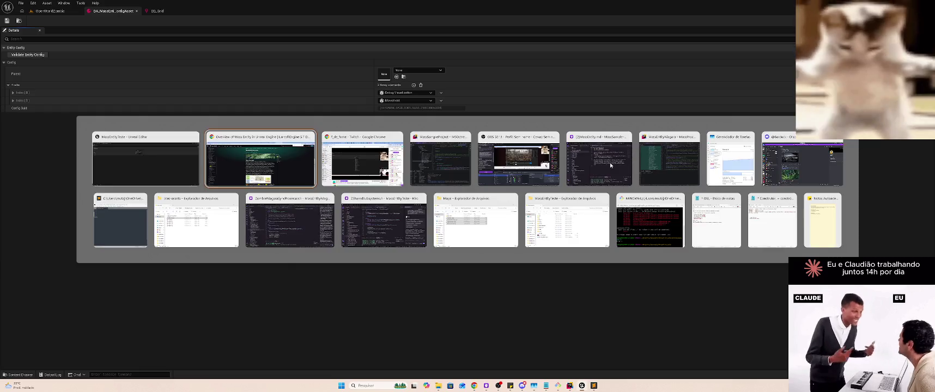
pyautogui.hotkey('alt', 'Tab')
pyautogui.hotkey('alt', 'Tab')
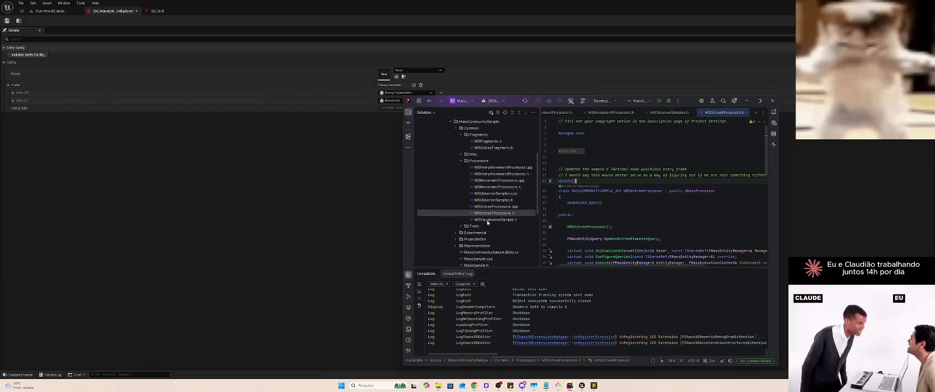
pyautogui.scroll(-5, 487, 222)
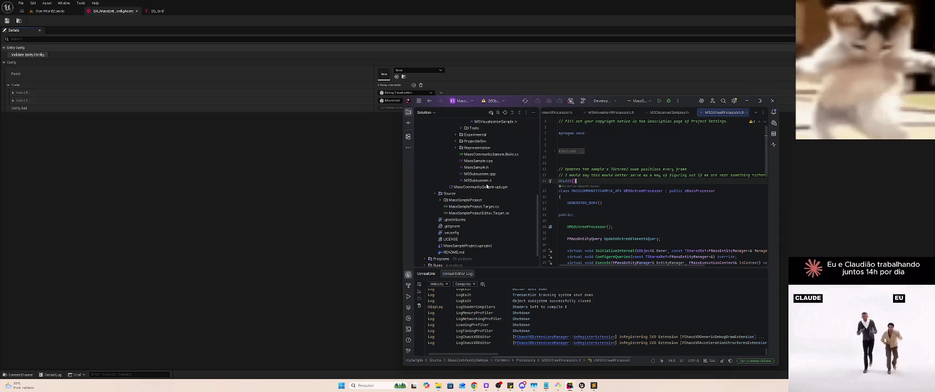
pyautogui.scroll(2, 488, 186)
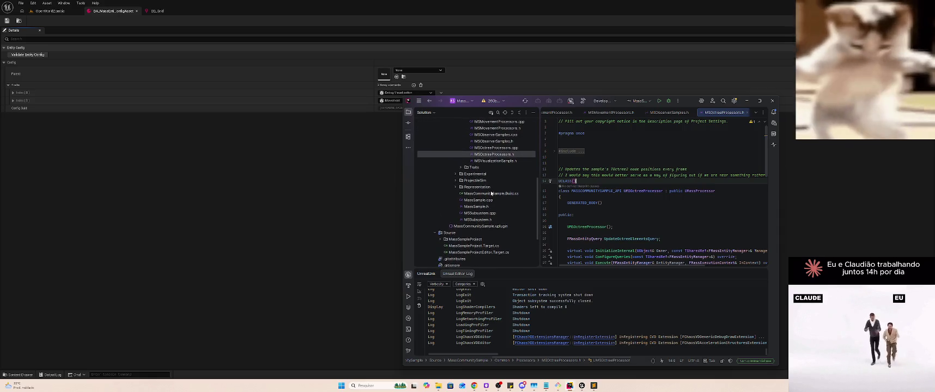
pyautogui.scroll(7, 491, 192)
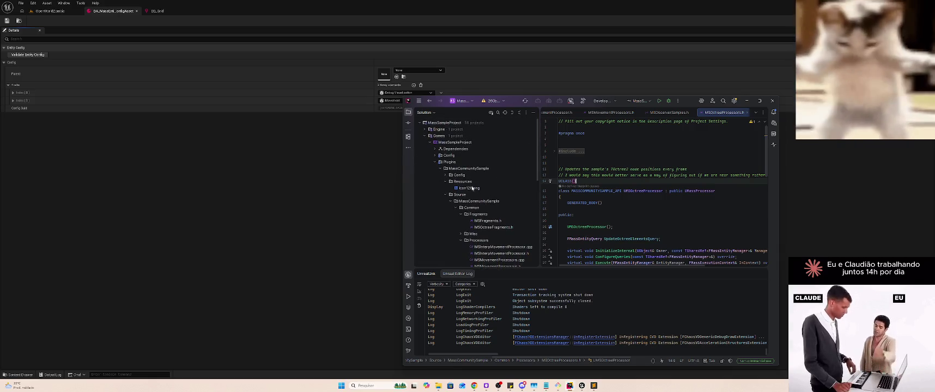
pyautogui.scroll(-7, 452, 185)
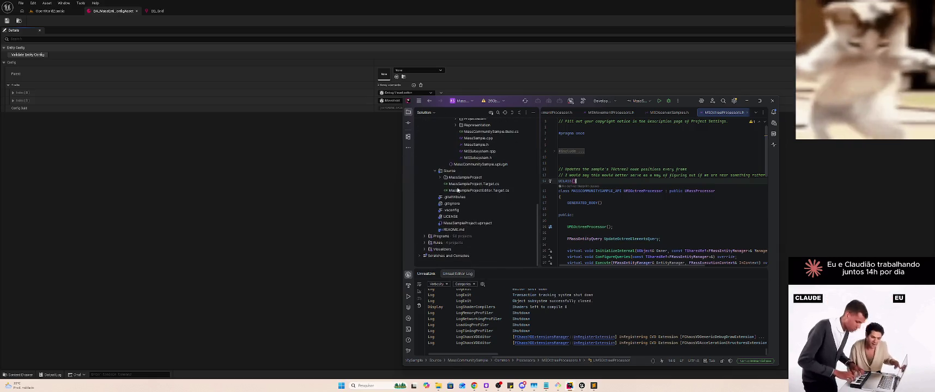
pyautogui.scroll(7, 458, 190)
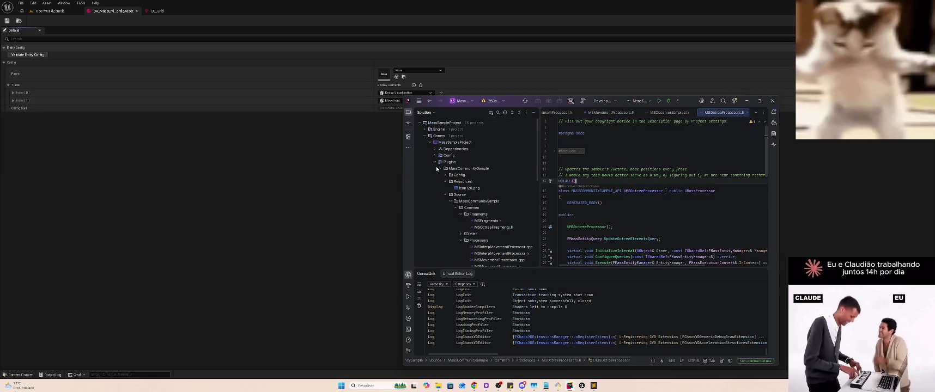
# Collapse MassCommunitySample, expand Engine > UE5 > Plugins, select MassInsights, then return to Plugins
pyautogui.click(437, 169)
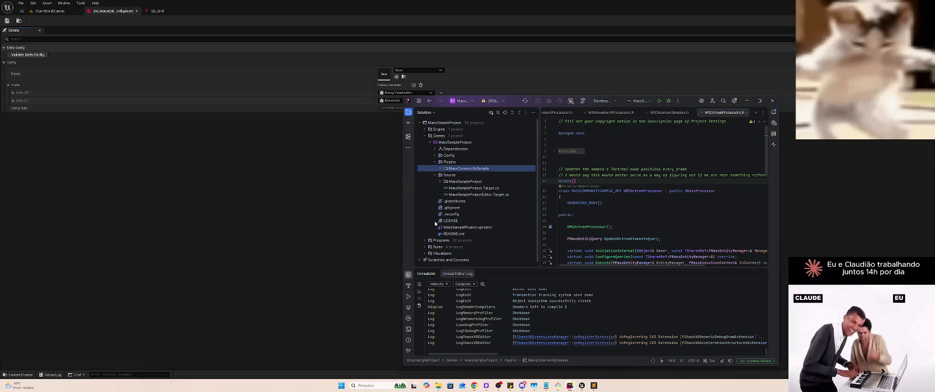
pyautogui.click(426, 130)
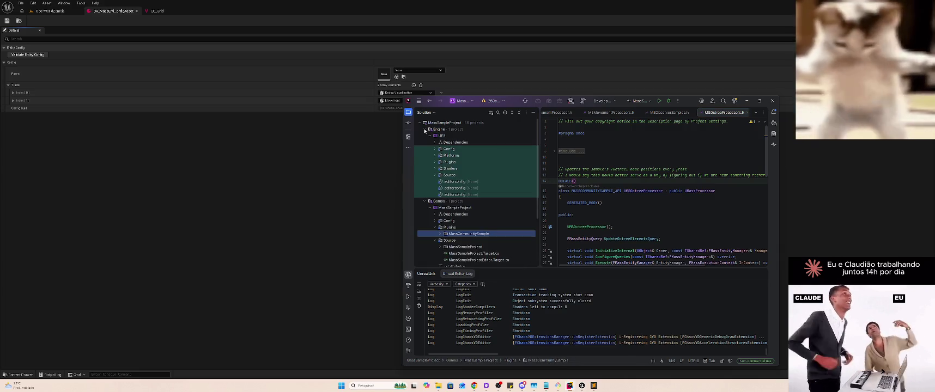
pyautogui.click(435, 162)
pyautogui.scroll(-10, 455, 174)
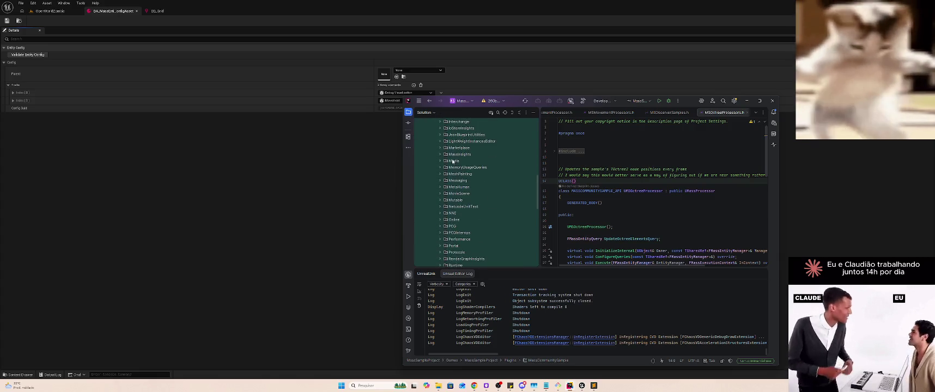
pyautogui.click(458, 155)
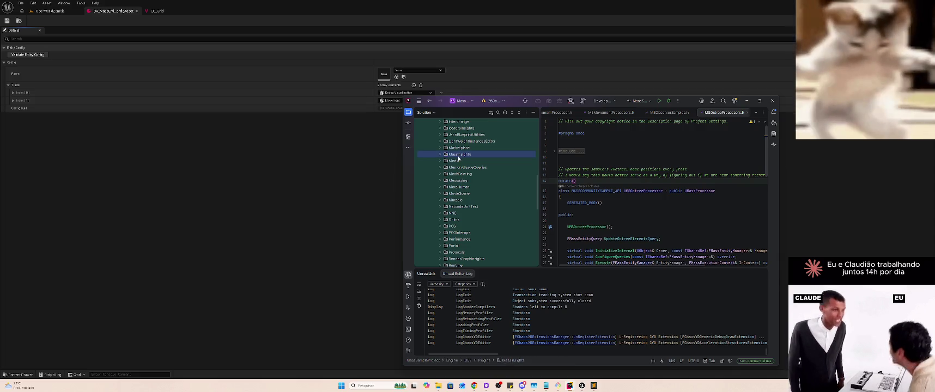
pyautogui.scroll(10, 466, 188)
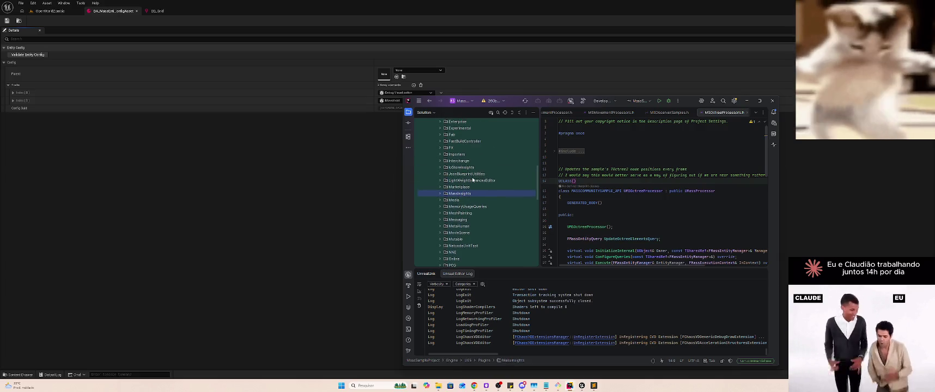
pyautogui.press('Left')
pyautogui.press('Left')
pyautogui.press('Left')
pyautogui.press('Left')
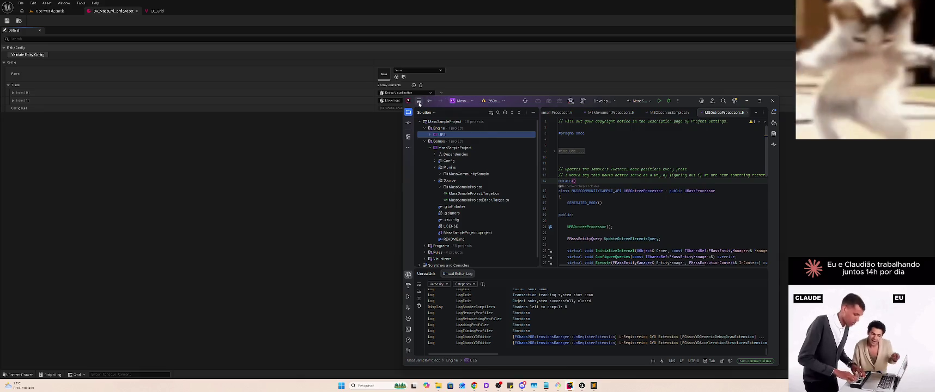
# Open the MassEntityNiagara solution from Rider's recent solutions list
pyautogui.click(418, 101)
pyautogui.moveTo(456, 117)
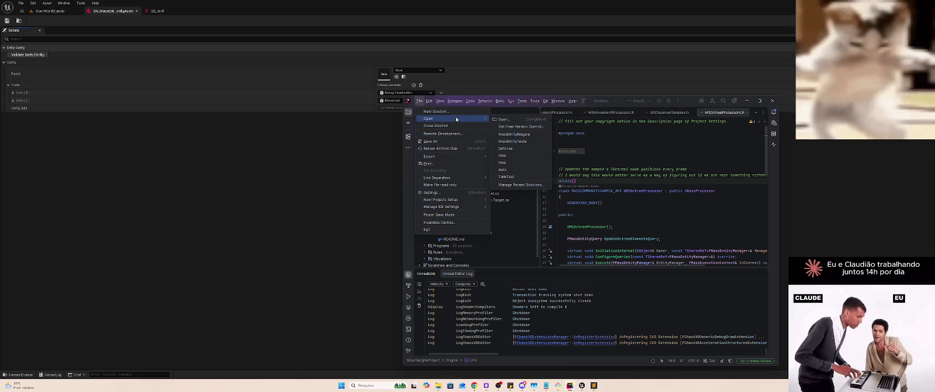
pyautogui.click(515, 135)
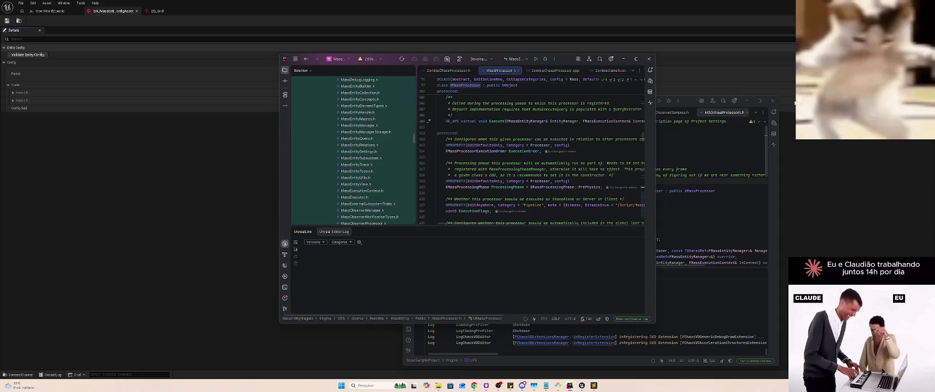
# Scroll the solution tree to the MassEntity module and expand its Internal folder
pyautogui.scroll(5, 406, 125)
pyautogui.scroll(3, 408, 124)
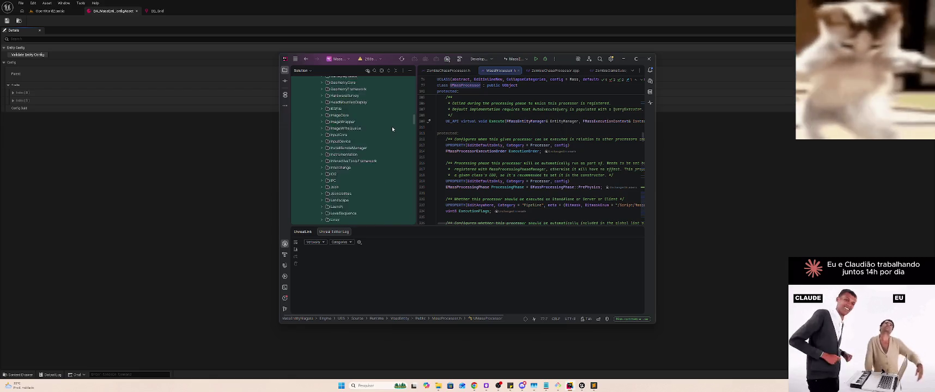
pyautogui.scroll(10, 392, 123)
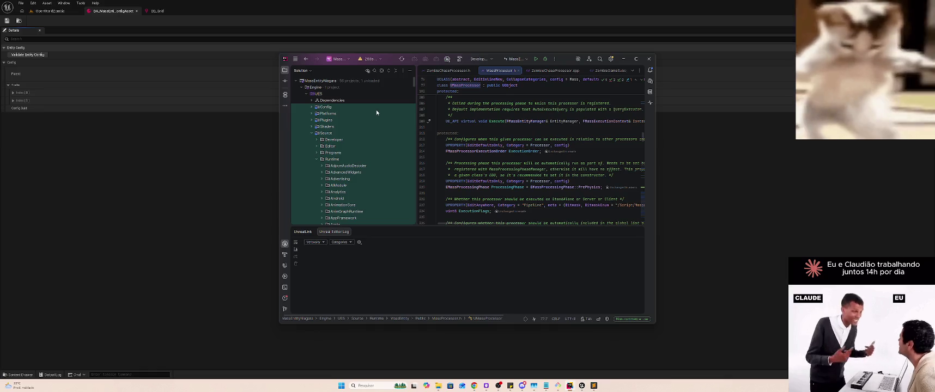
pyautogui.scroll(-10, 381, 136)
pyautogui.scroll(-15, 382, 136)
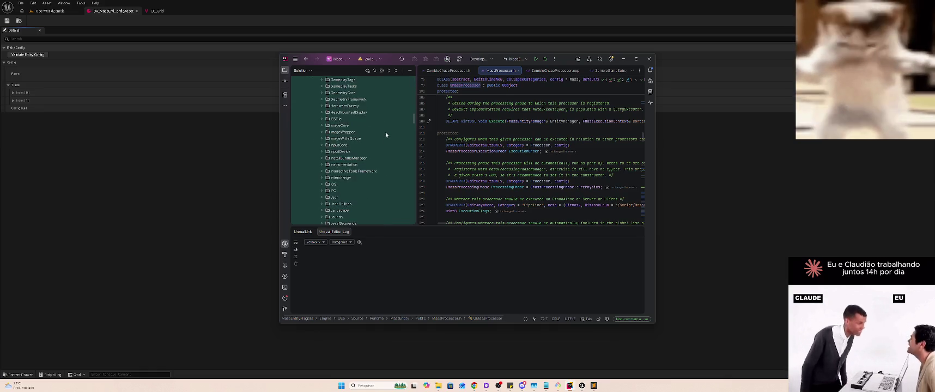
pyautogui.scroll(3, 386, 132)
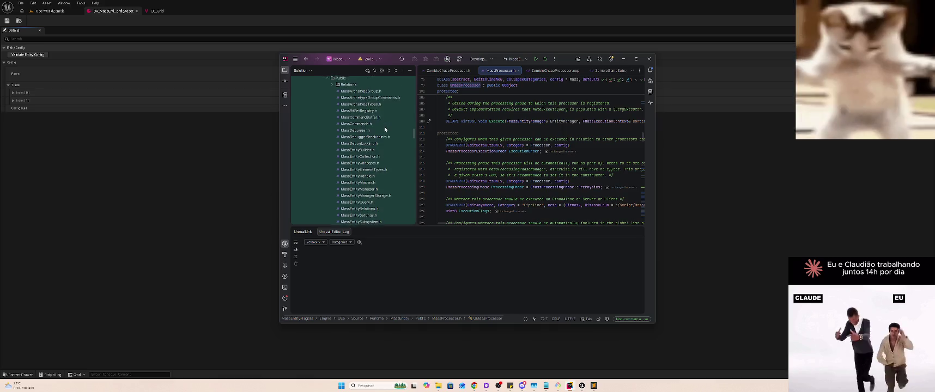
pyautogui.click(369, 145)
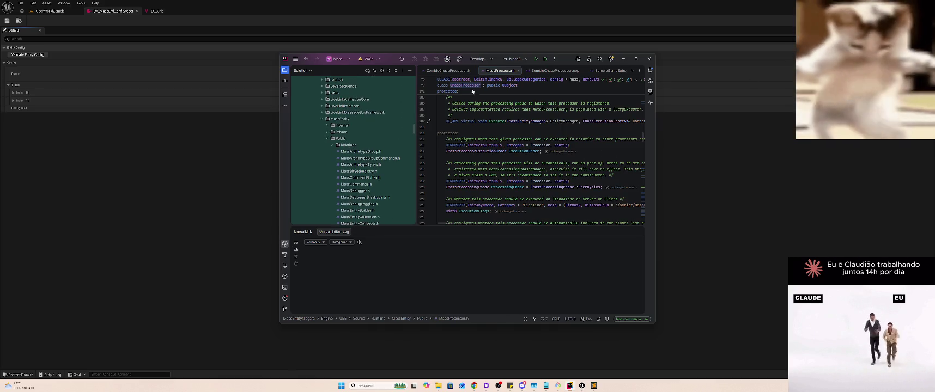
pyautogui.scroll(-10, 371, 150)
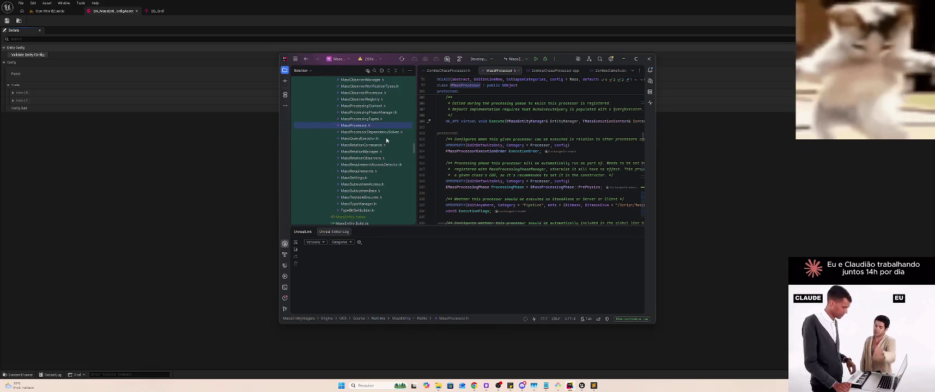
pyautogui.scroll(-3, 376, 146)
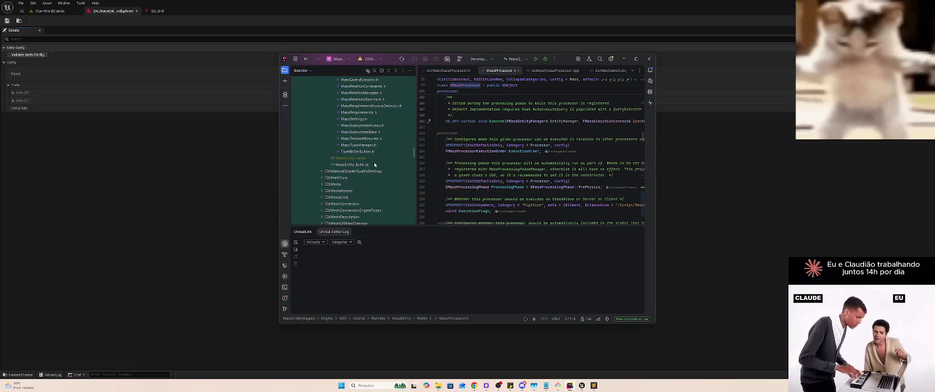
pyautogui.scroll(7, 373, 161)
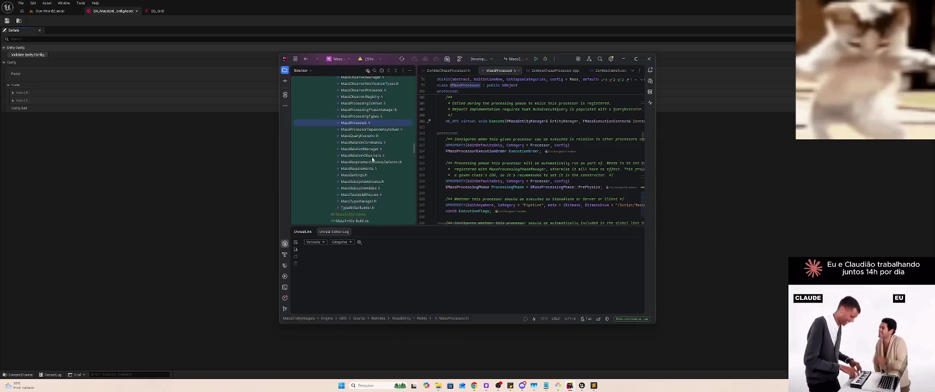
pyautogui.scroll(10, 374, 159)
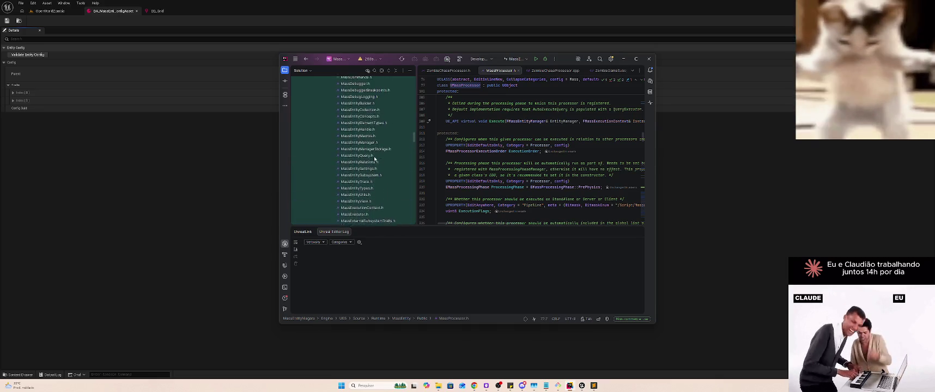
pyautogui.scroll(1, 341, 155)
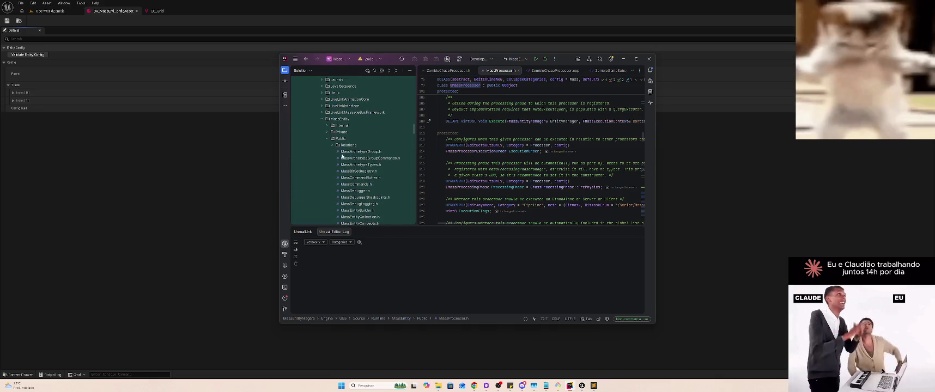
pyautogui.click(328, 126)
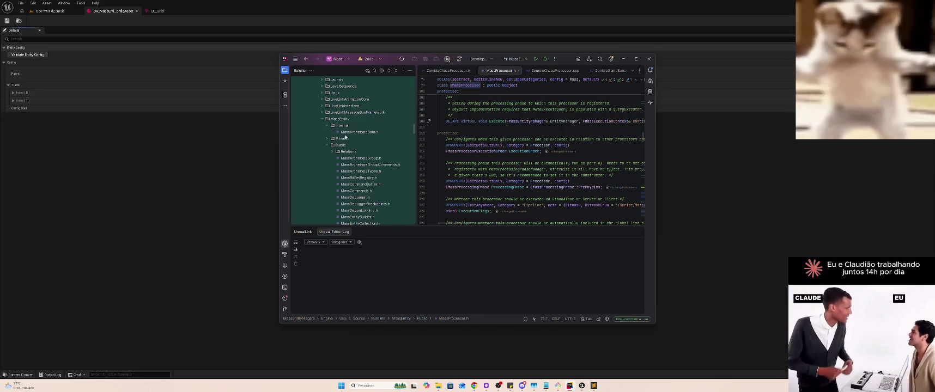
# Open MassArchetypeData.h, scroll through its source, then close it
pyautogui.doubleClick(371, 132)
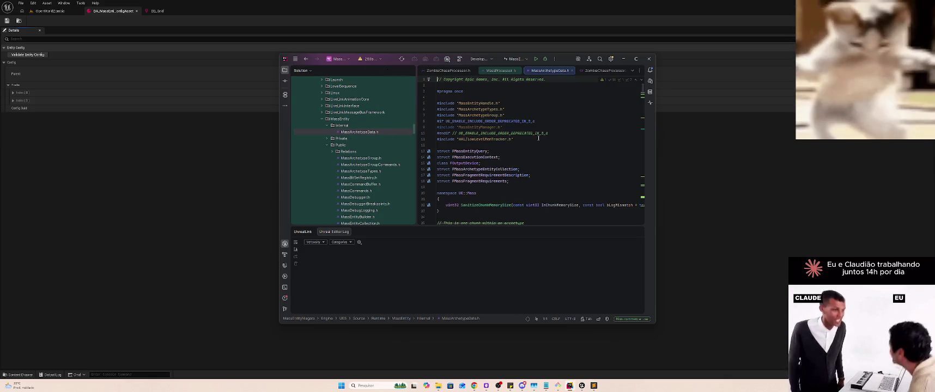
pyautogui.scroll(-5, 538, 138)
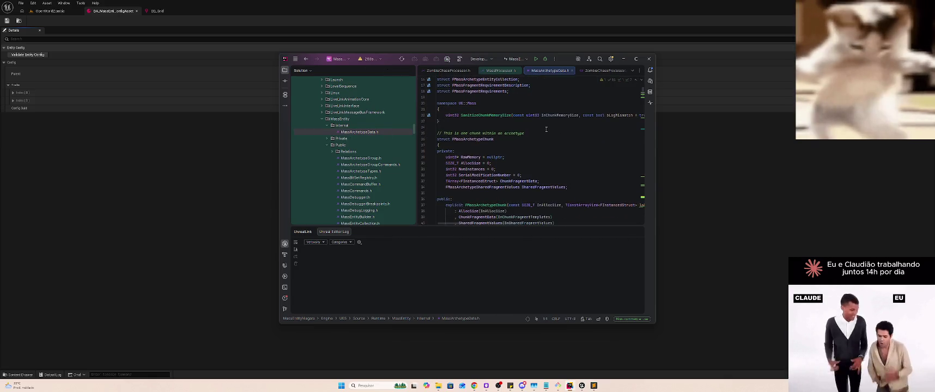
pyautogui.scroll(-7, 546, 130)
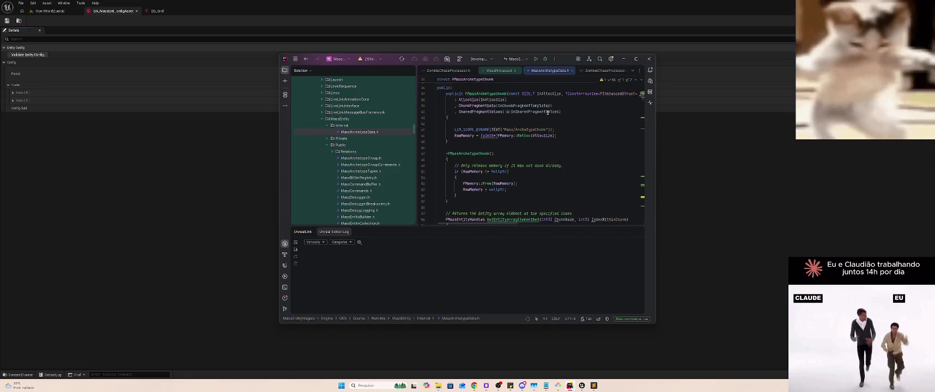
pyautogui.click(572, 71)
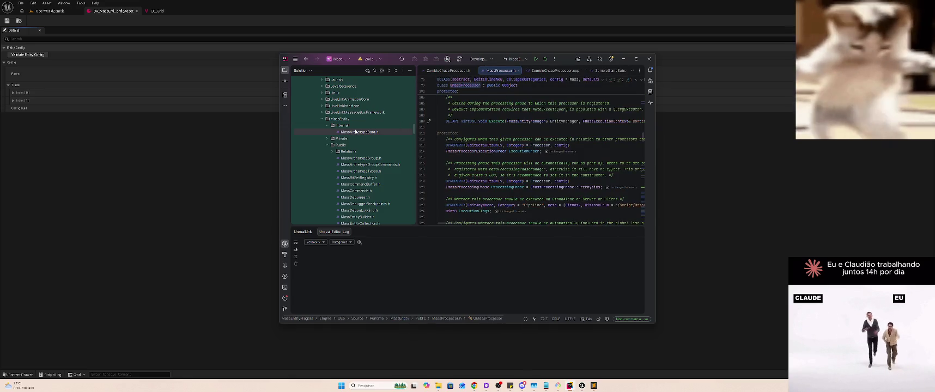
# Scroll through MassProcessor.h and start a solution-wide search with Ctrl+T
pyautogui.scroll(-7, 357, 141)
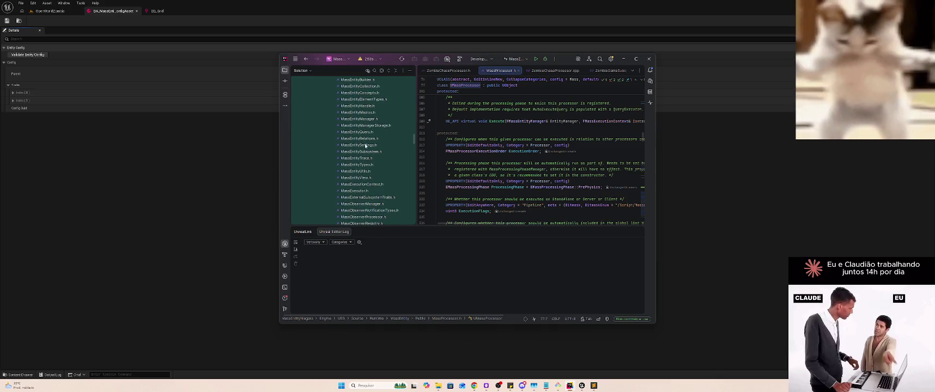
pyautogui.scroll(-4, 376, 155)
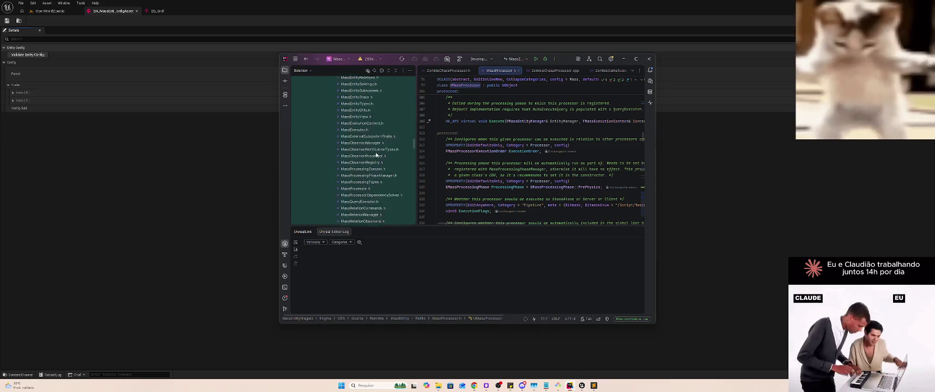
pyautogui.click(518, 139)
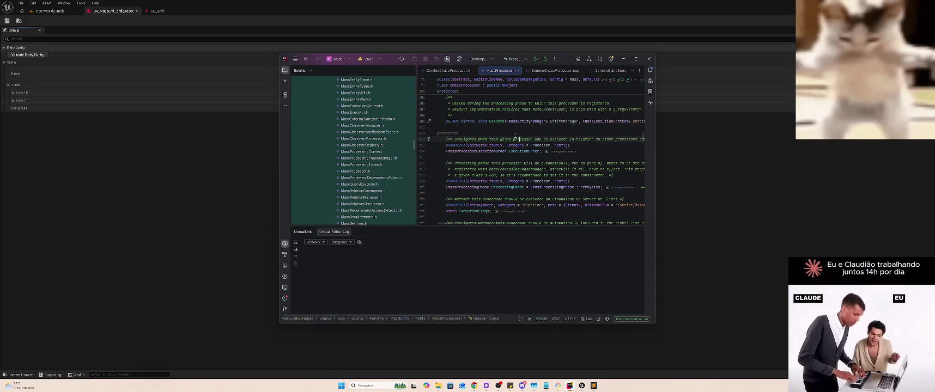
pyautogui.hotkey('ctrl', 't')
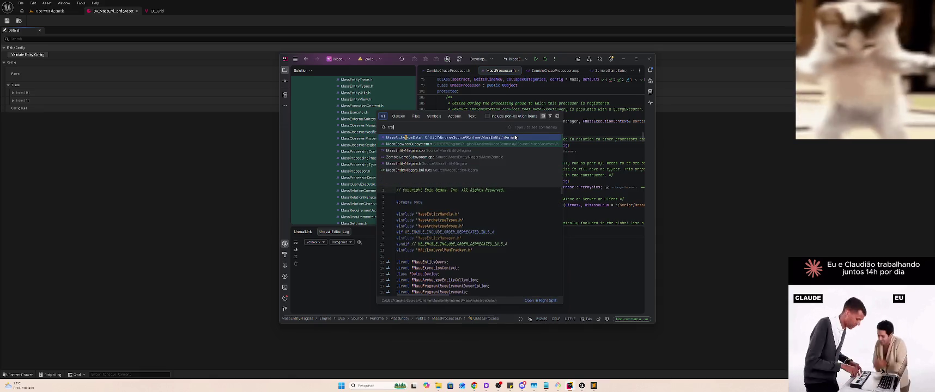